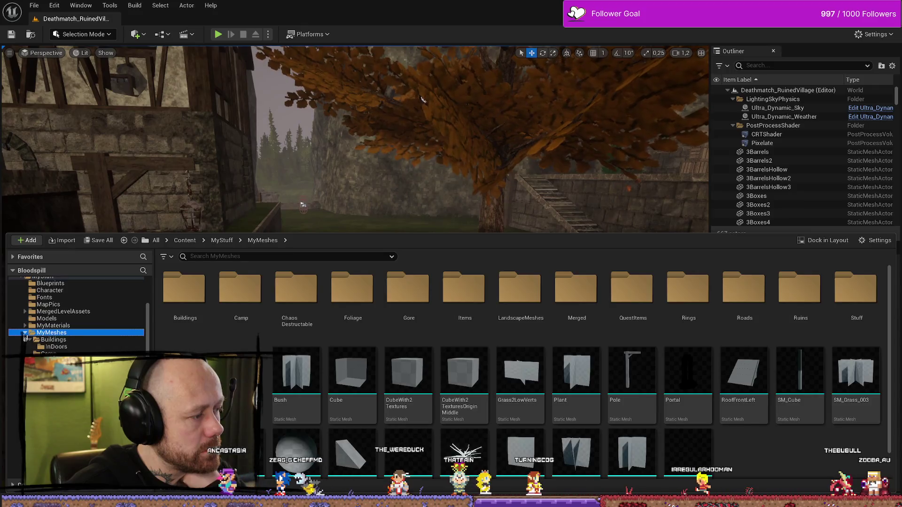
Step: Browse Content > FPS > UI in the Content Browser and open the Menus folder
scroll(49, 335, "up", 3)
left_click(27, 331)
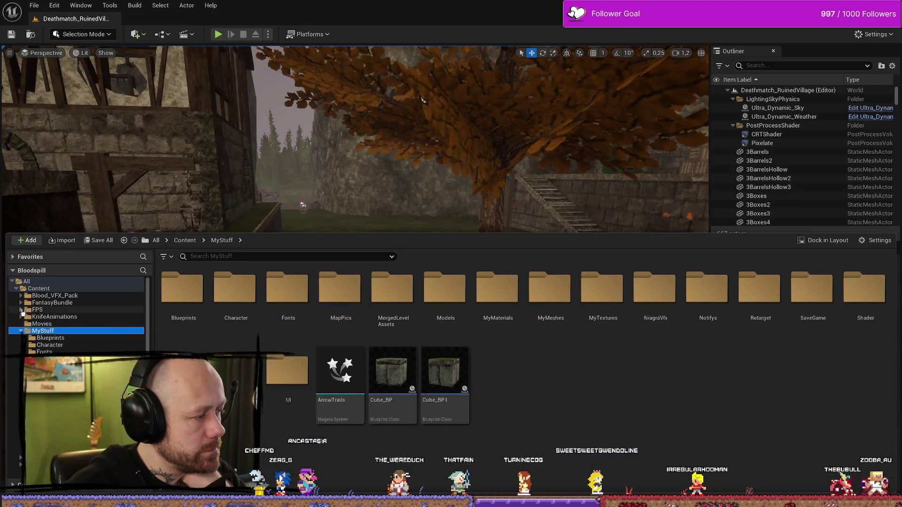
left_click(21, 309)
left_click(45, 423)
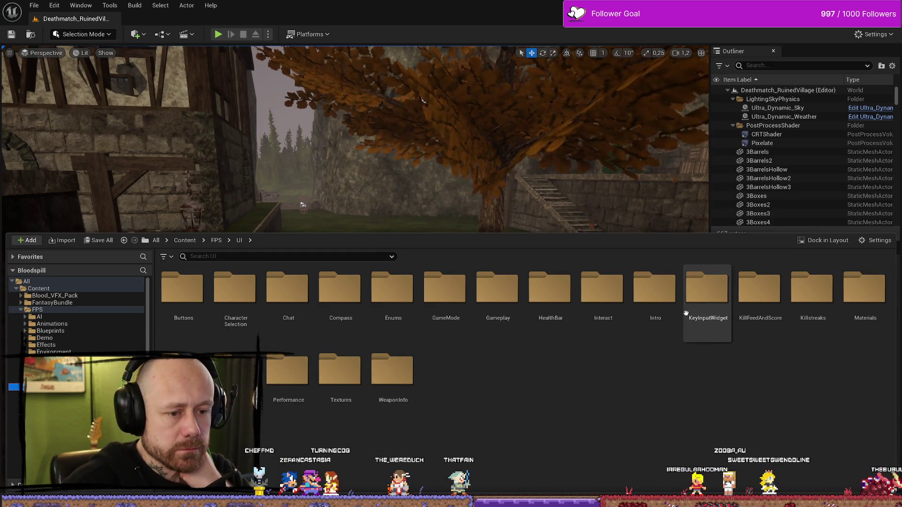
double_click(231, 311)
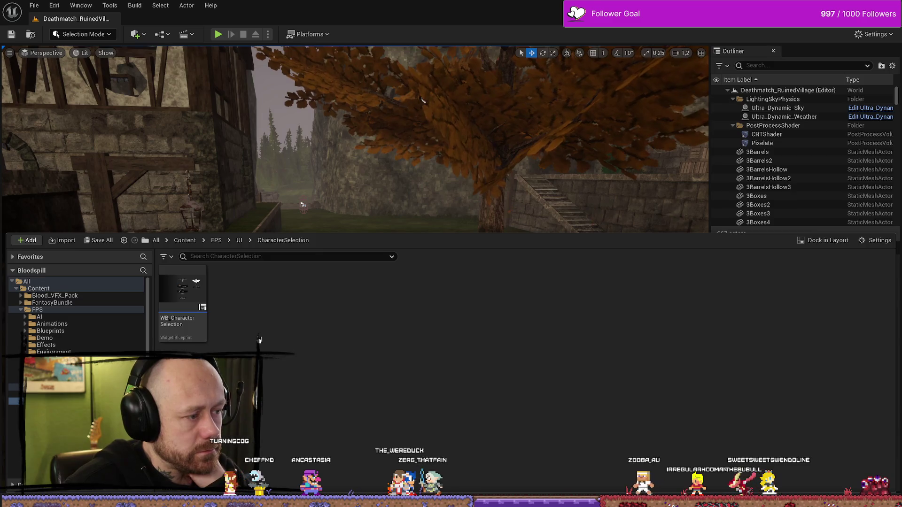
key("alt+Left")
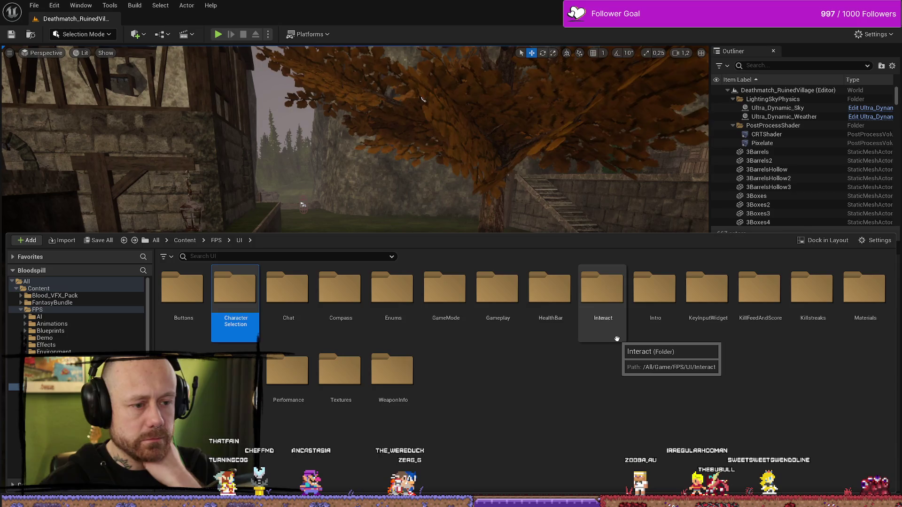
double_click(183, 372)
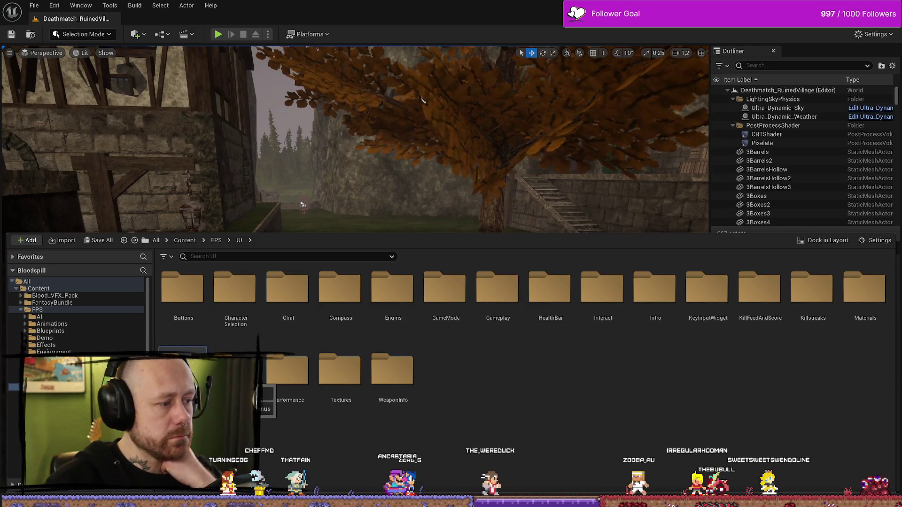
Step: Duplicate the WB_Credits widget blueprint and name the copy WB_Stats
left_click(294, 298)
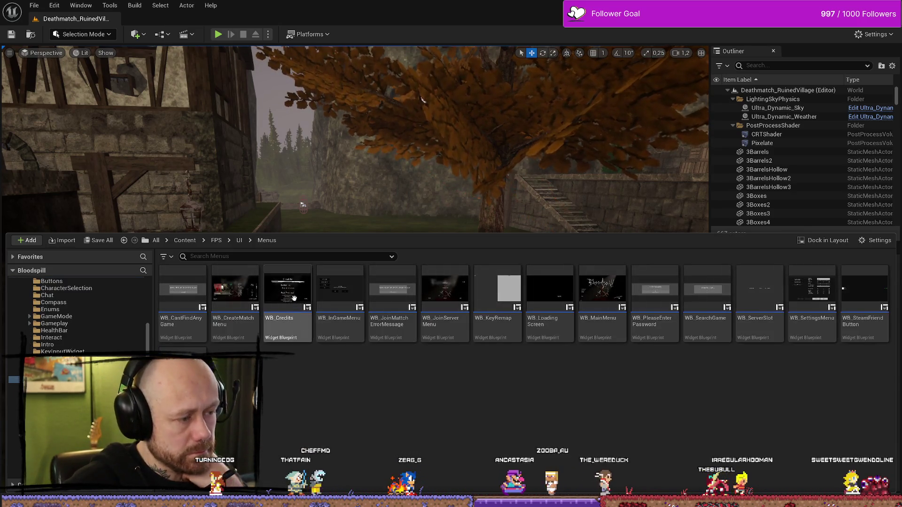
right_click(294, 299)
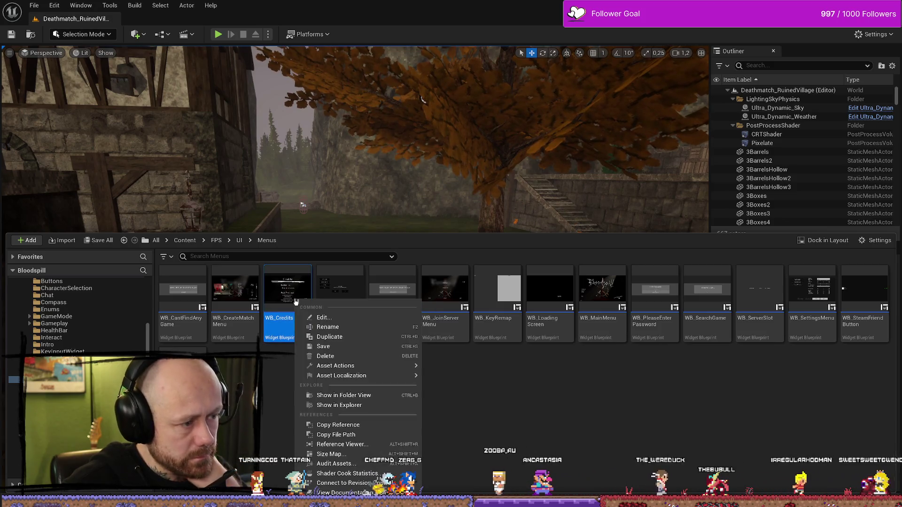
left_click(349, 339)
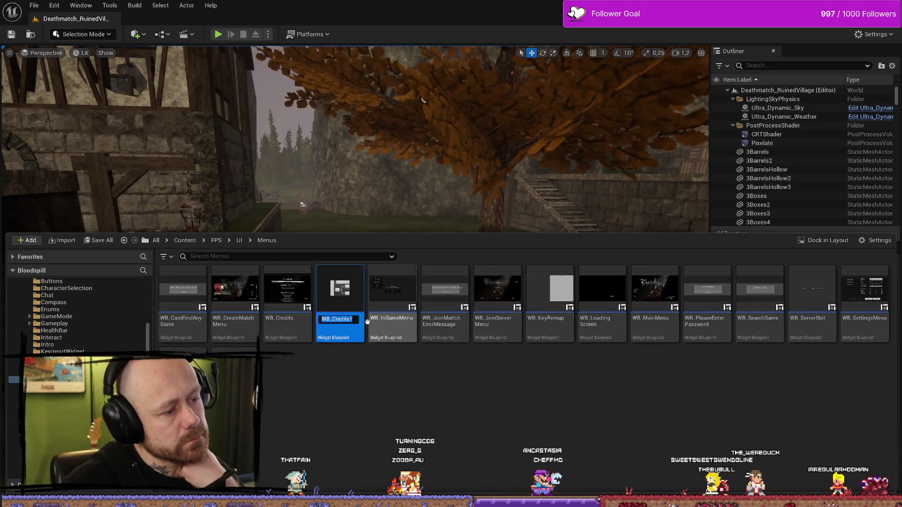
key("Right")
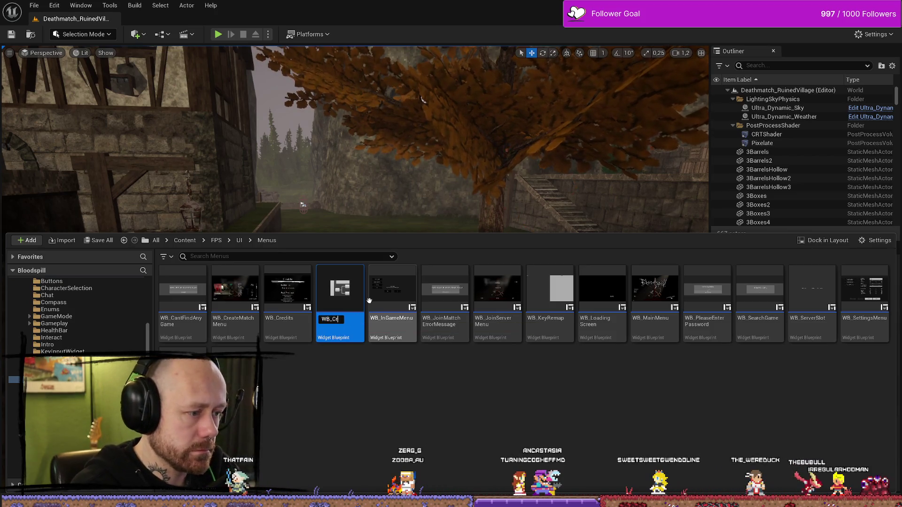
type("s")
key("Return")
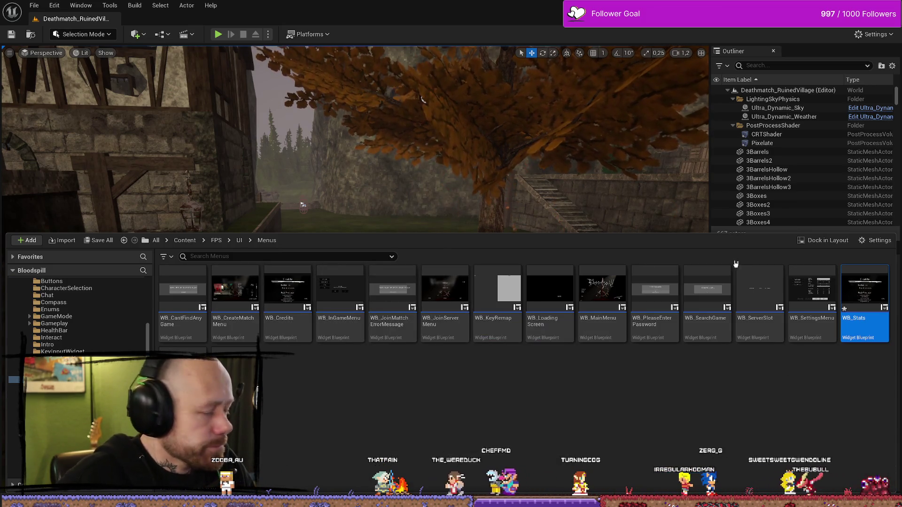
Step: Open WB_Stats, then open WB_MainMenu from the Content Drawer
double_click(862, 289)
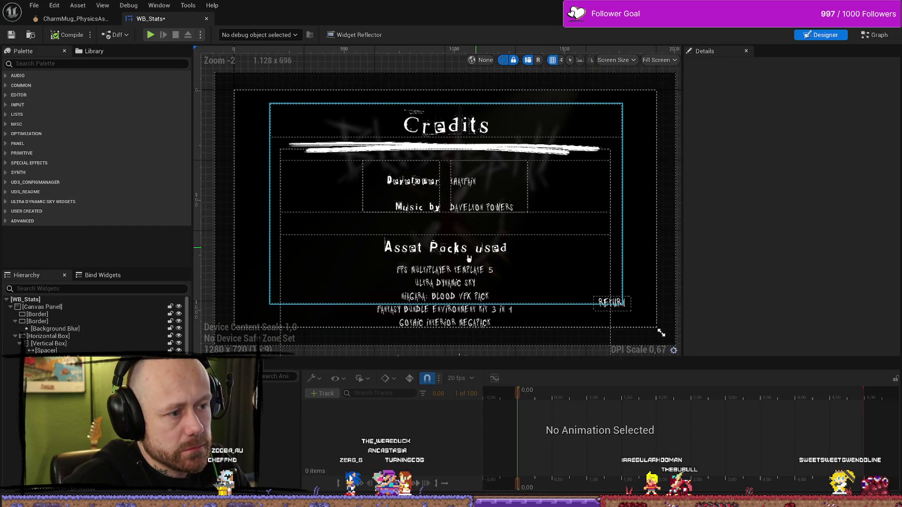
key("ctrl+space")
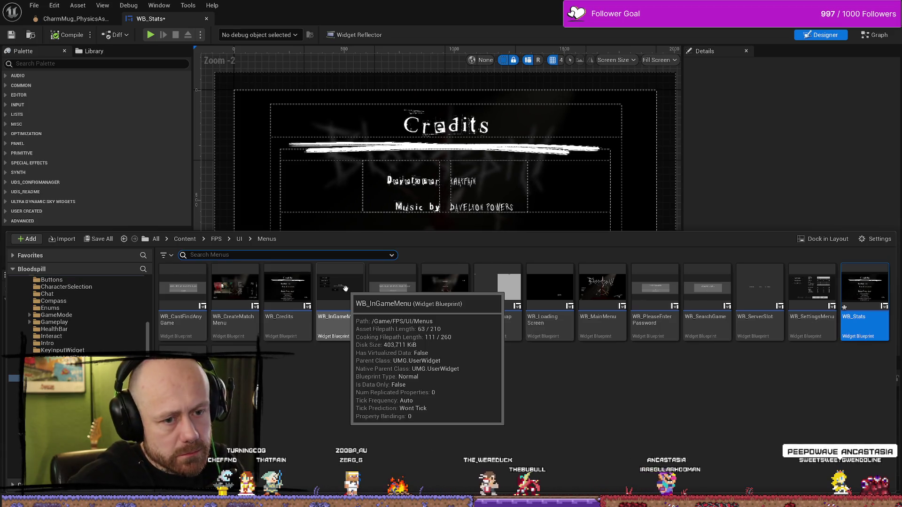
left_click(611, 295)
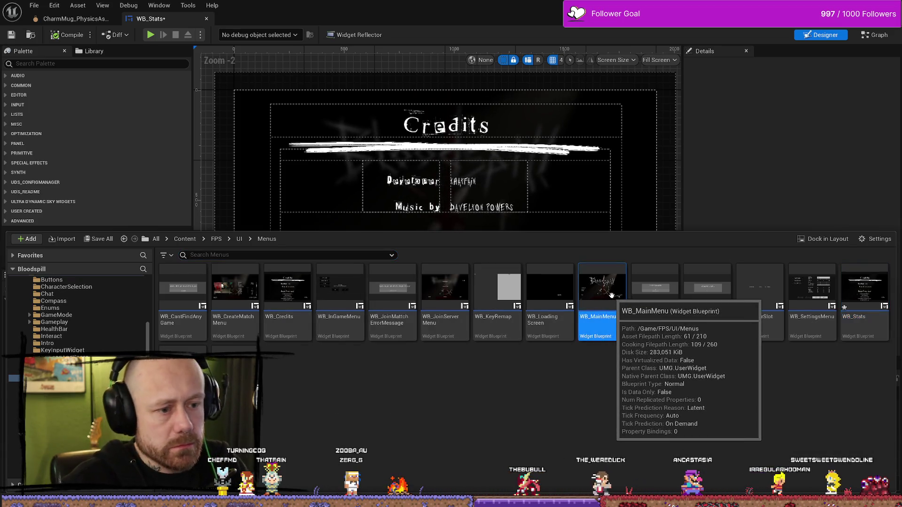
double_click(612, 295)
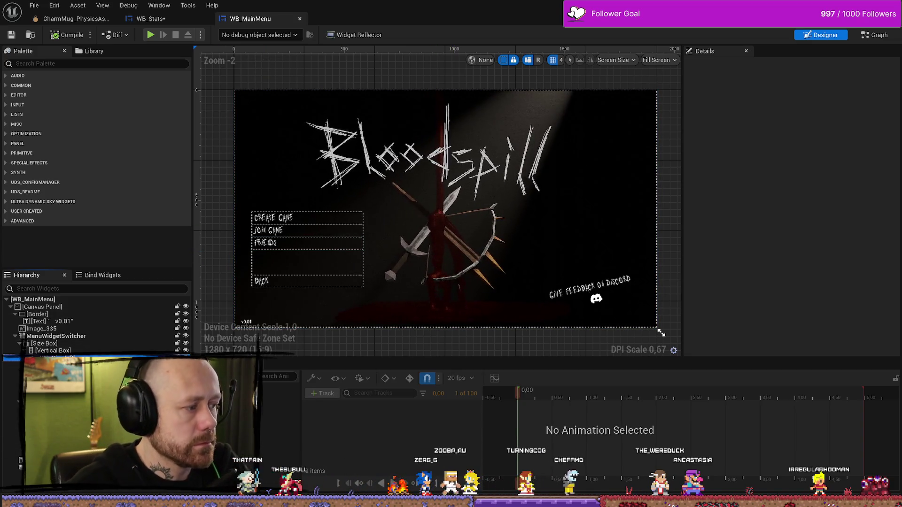
Step: Step through the main menu buttons from SINGLEPLAYER to SETTINGS, then return to WB_Stats
left_click(307, 217)
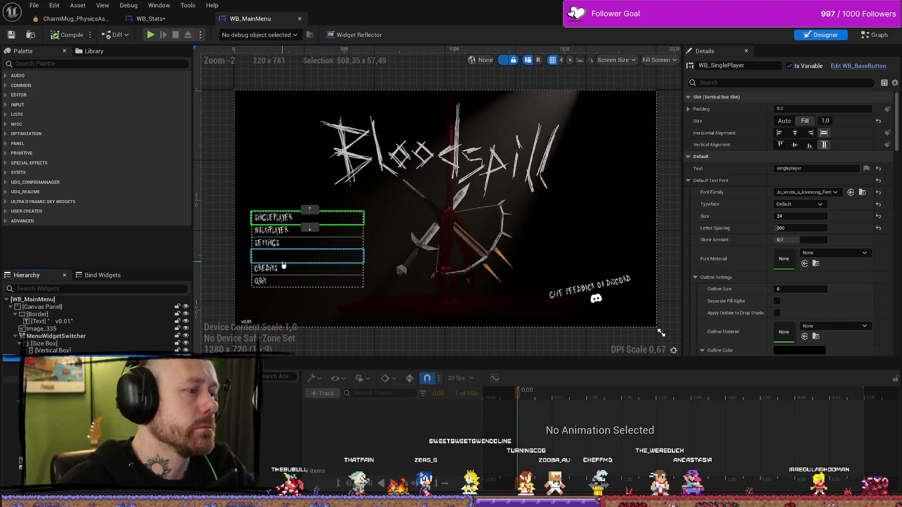
key("Down")
key("Down")
key("Down")
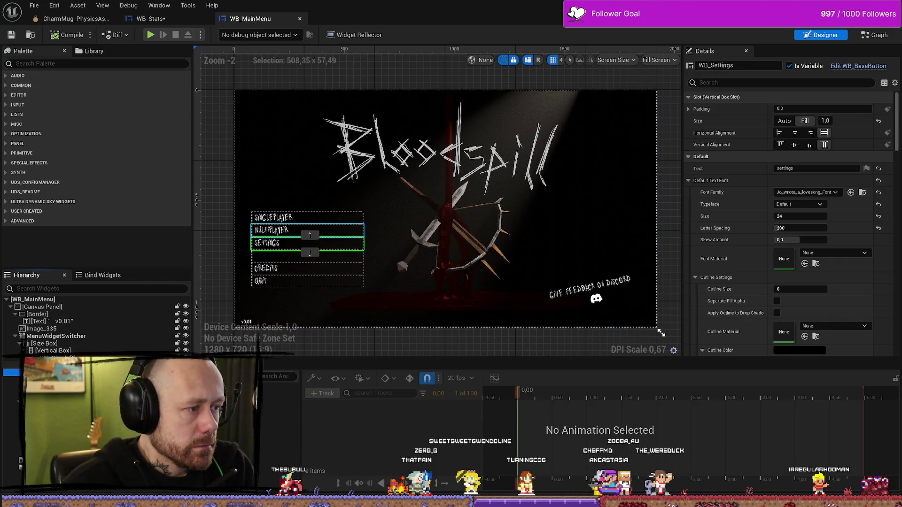
key("Up")
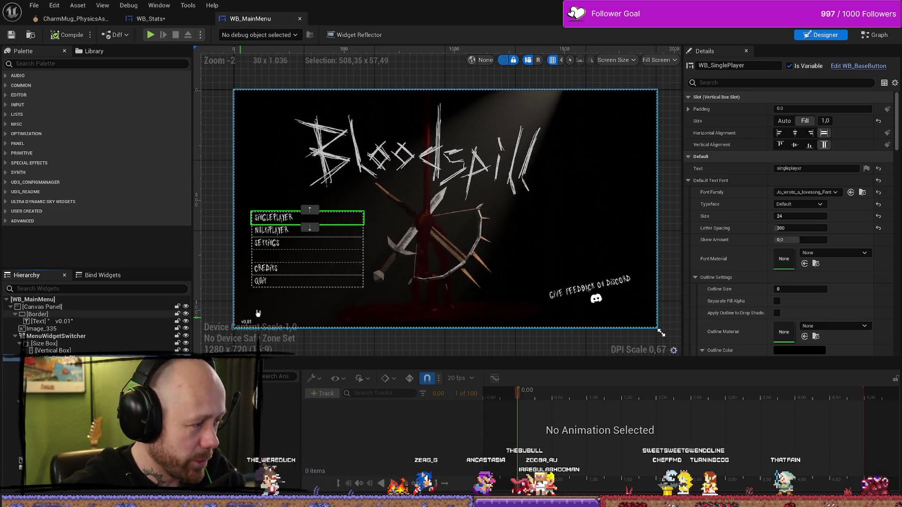
key("ctrl+Tab")
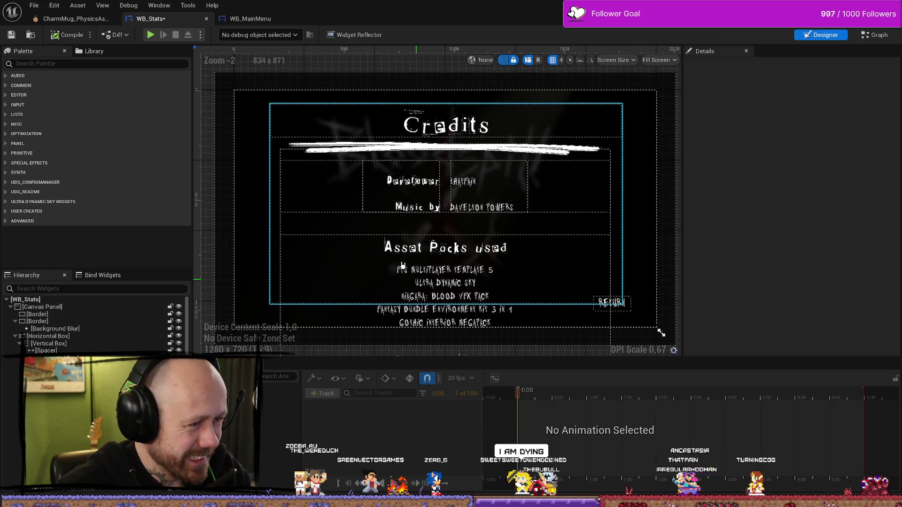
Step: Delete the Horizontal Box holding the developer, music and asset-pack credits
left_click(444, 323)
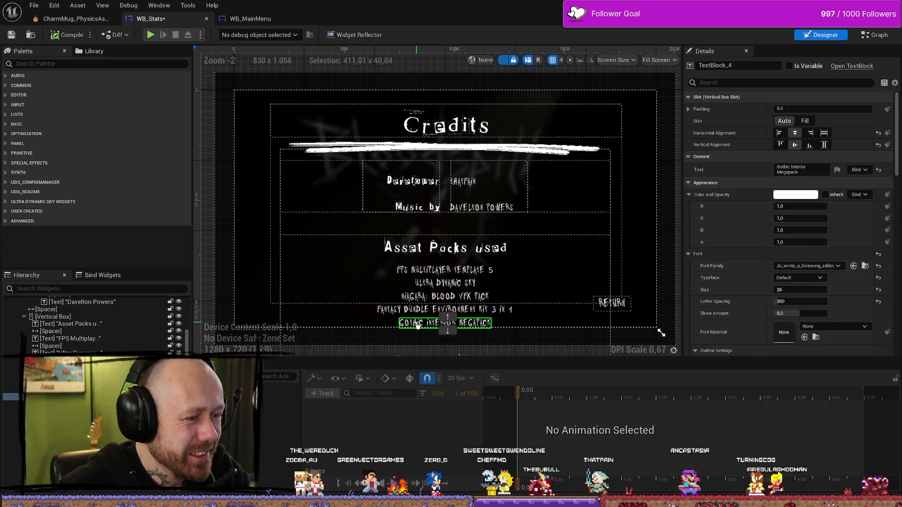
left_click(283, 322)
scroll(73, 329, "up", 3)
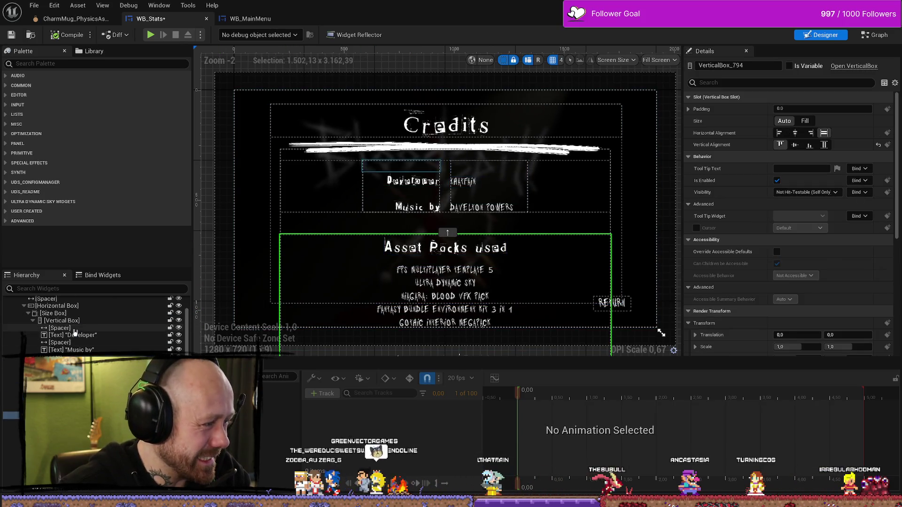
scroll(73, 335, "up", 2)
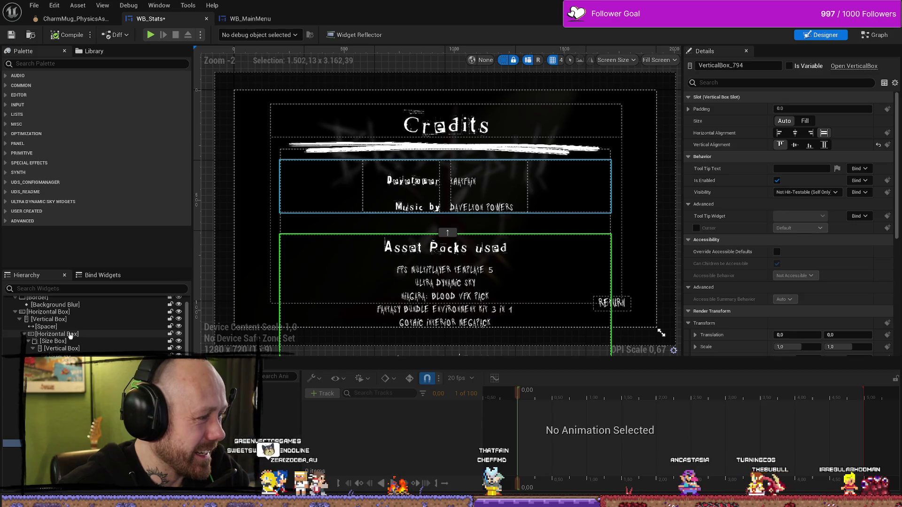
left_click(59, 313)
scroll(84, 335, "up", 2)
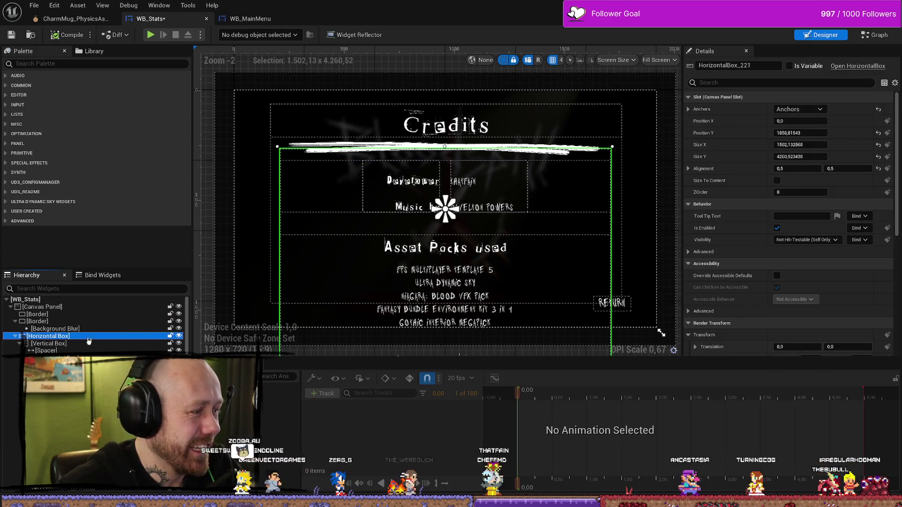
key("Delete")
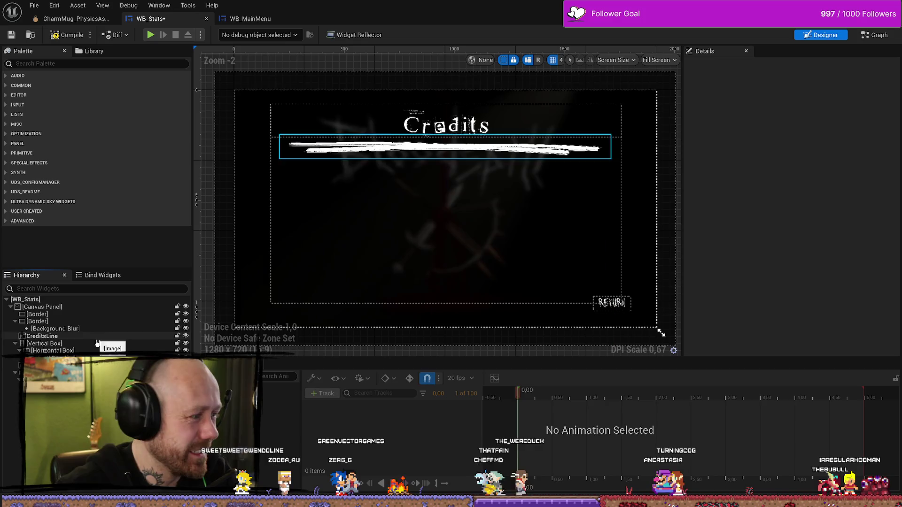
Step: Select the Credits title text block in the Hierarchy
left_click(392, 298)
left_click(52, 351)
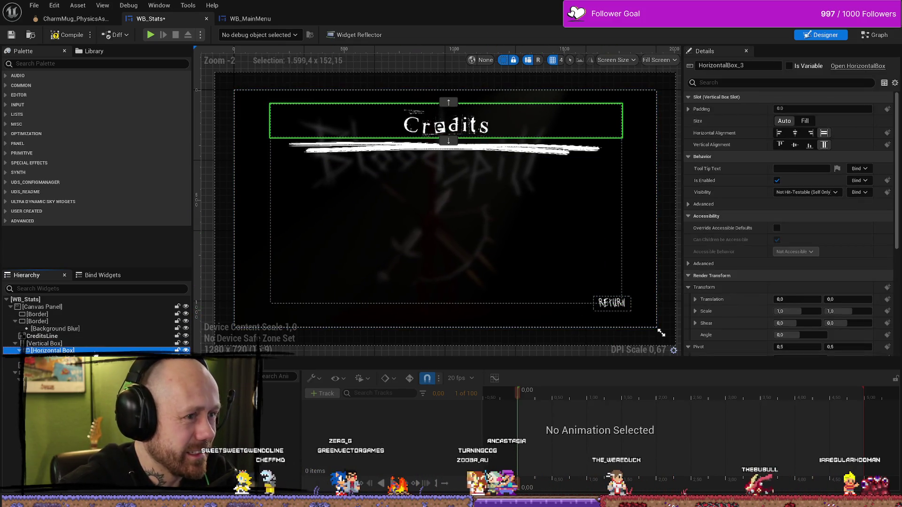
left_click(51, 358)
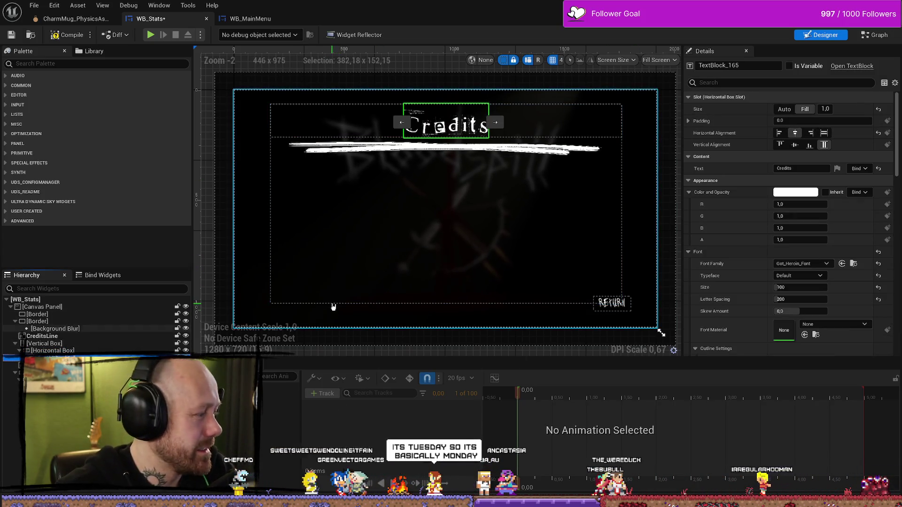
left_click(810, 169)
type("s")
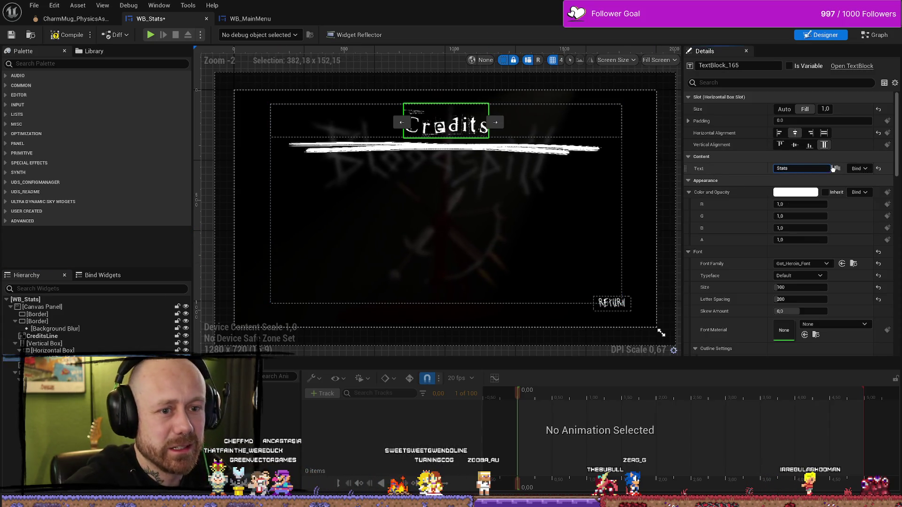
key("Return")
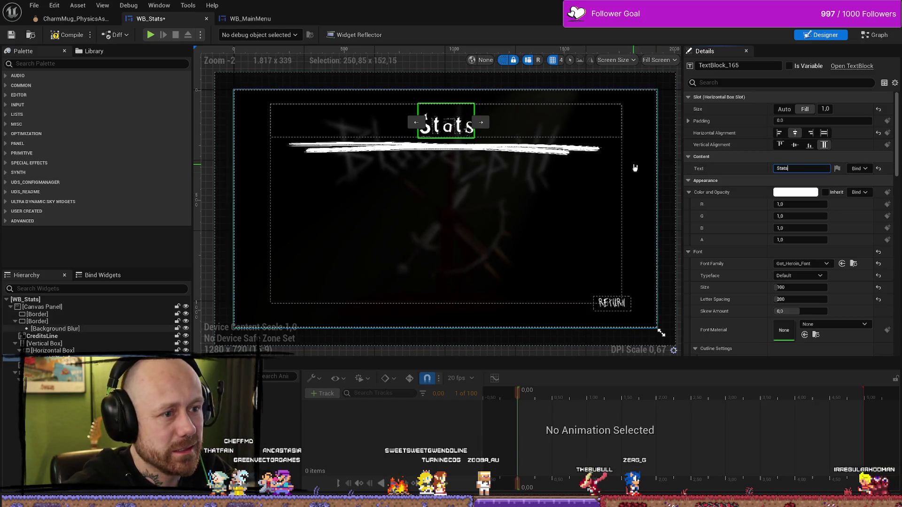
left_click(666, 161)
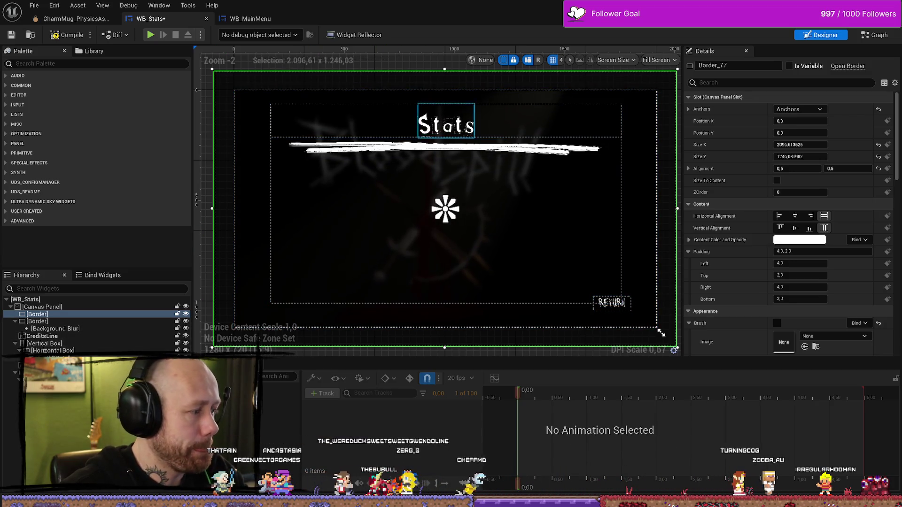
left_click(611, 303)
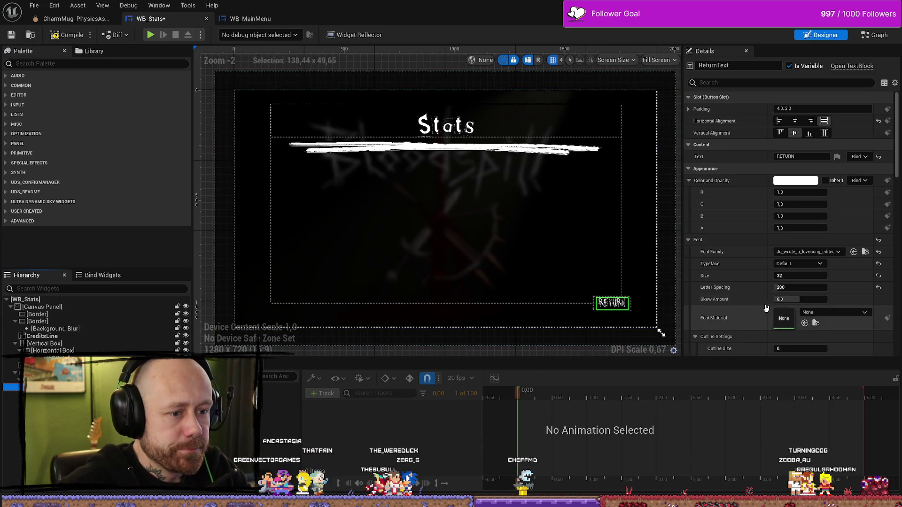
scroll(808, 234, "down", 3)
scroll(808, 245, "up", 3)
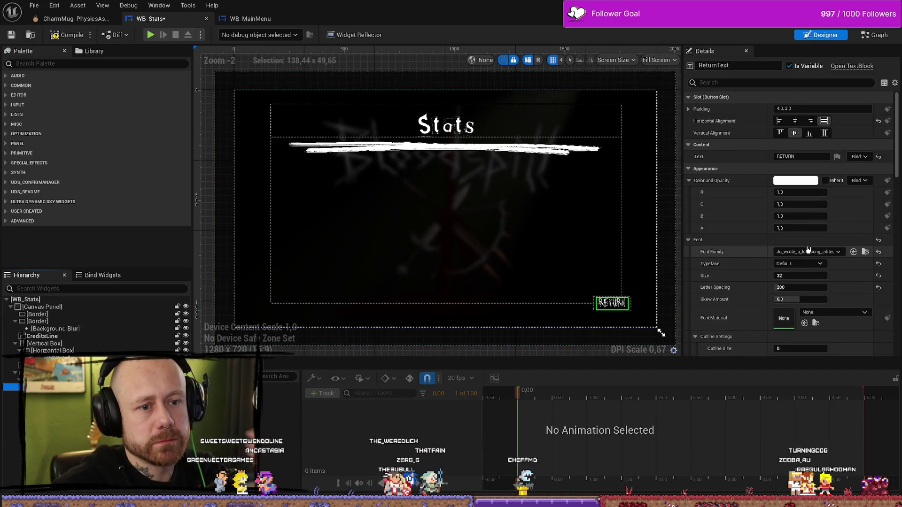
scroll(813, 235, "down", 3)
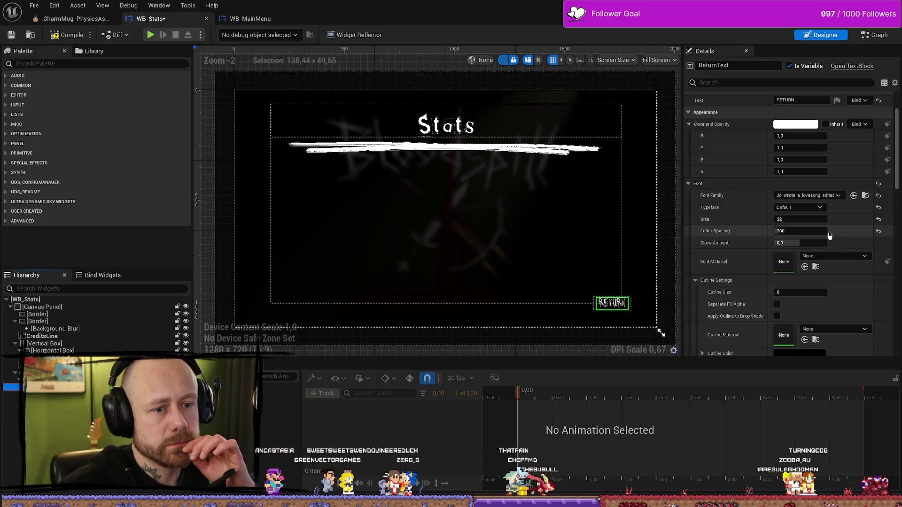
scroll(830, 236, "down", 3)
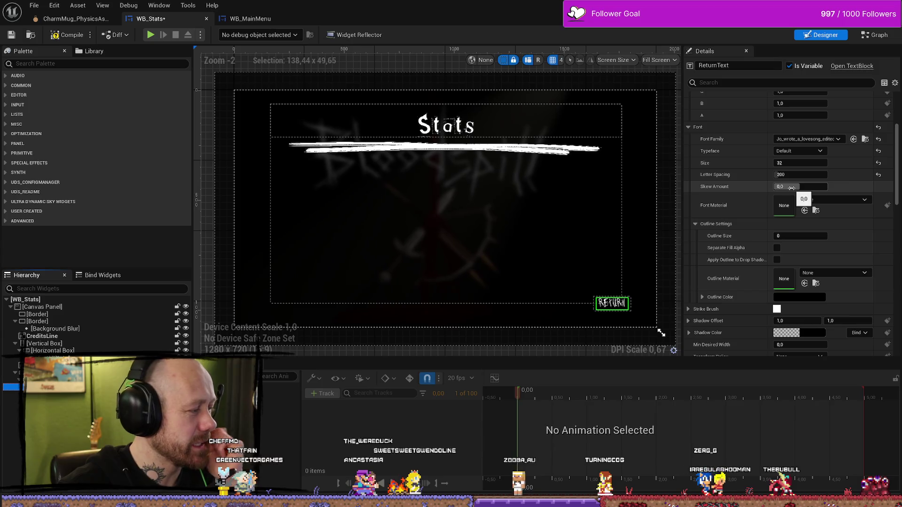
scroll(794, 188, "down", 4)
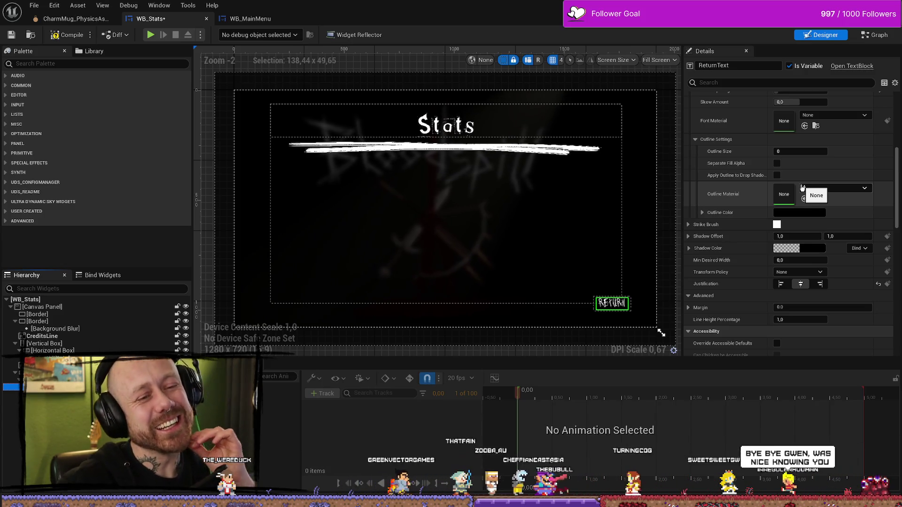
scroll(742, 219, "up", 3)
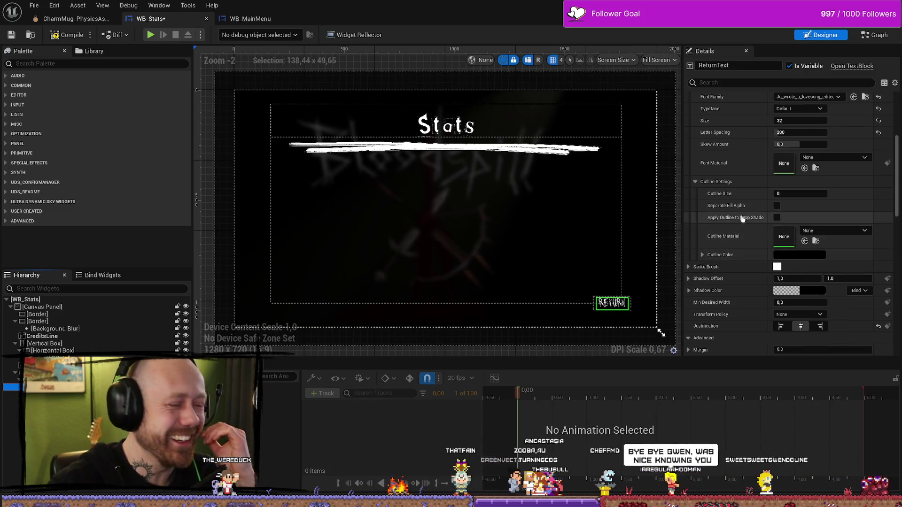
scroll(742, 218, "up", 8)
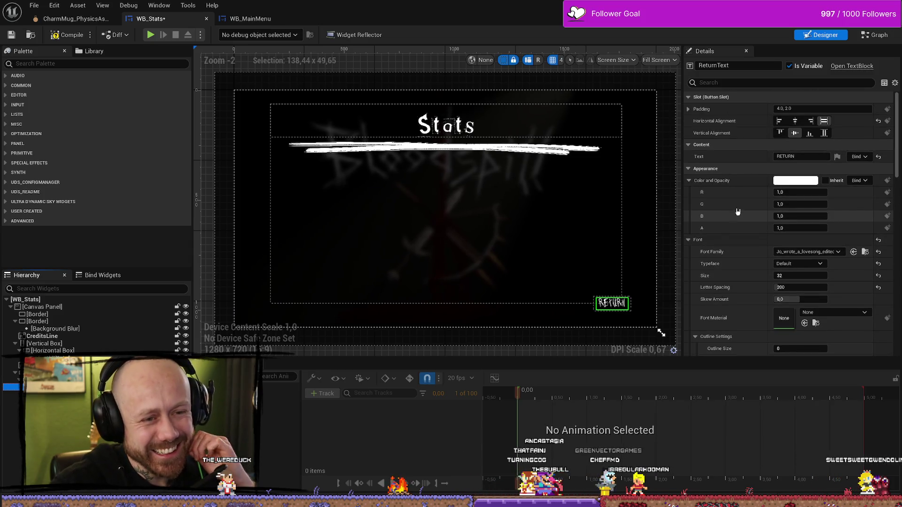
scroll(761, 252, "down", 1)
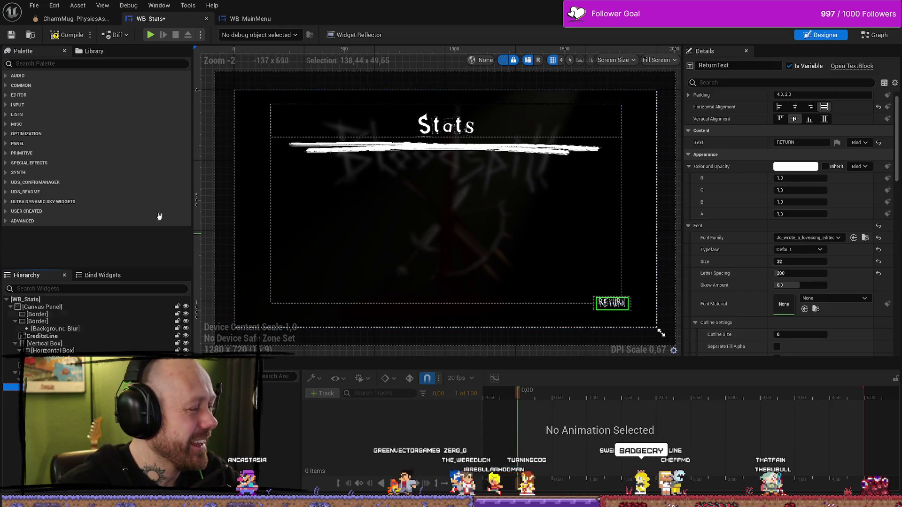
Step: Delete the CreditsScroll animation, then recompile and save WB_Stats
left_click(67, 35)
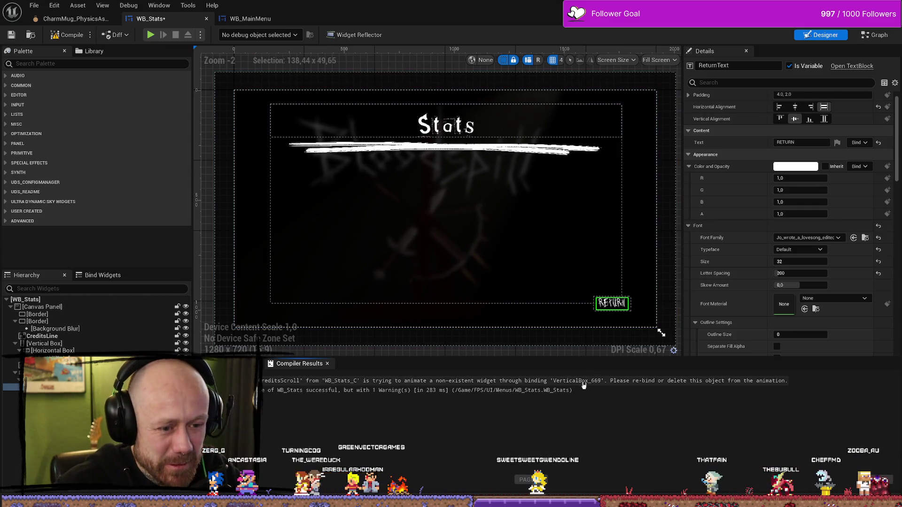
left_click(242, 364)
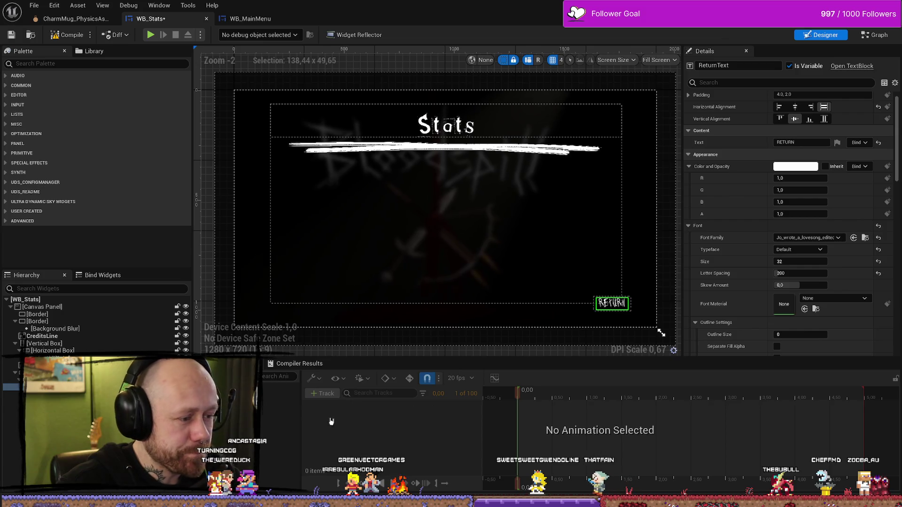
left_click(281, 387)
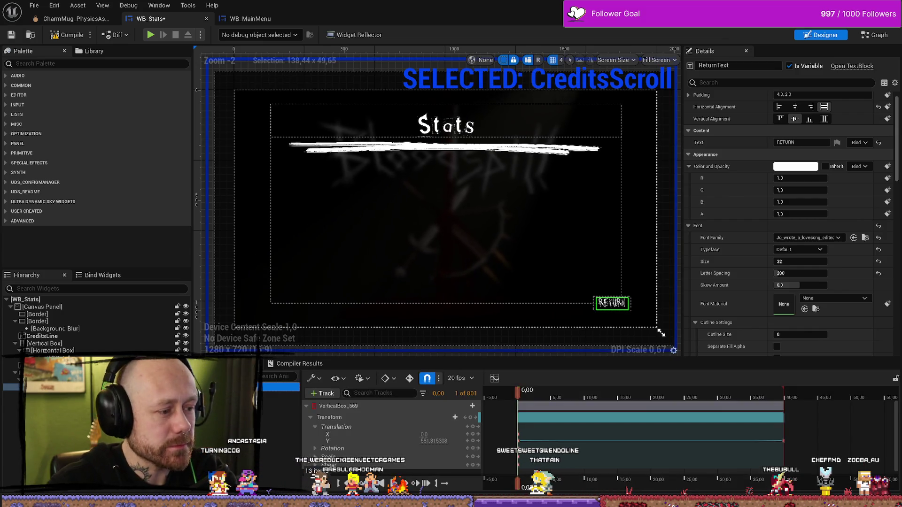
left_click(280, 397)
left_click(280, 387)
left_click(281, 397)
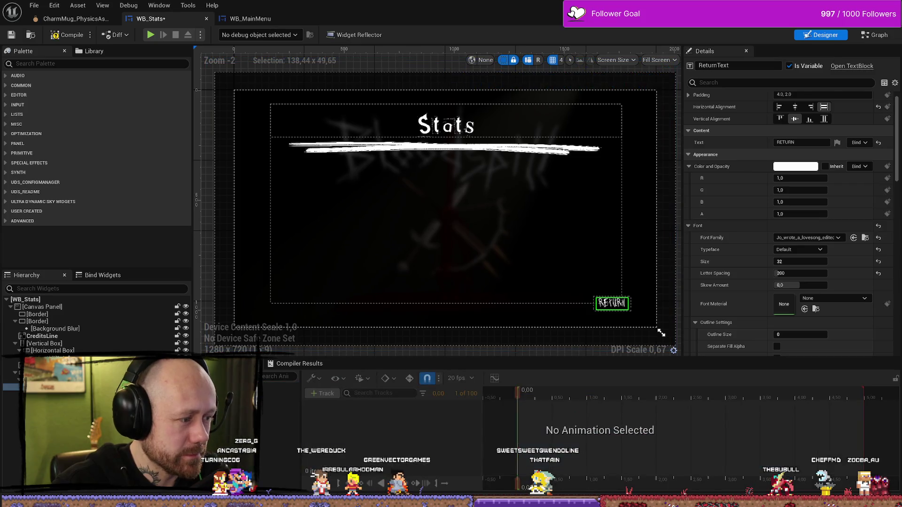
left_click(67, 35)
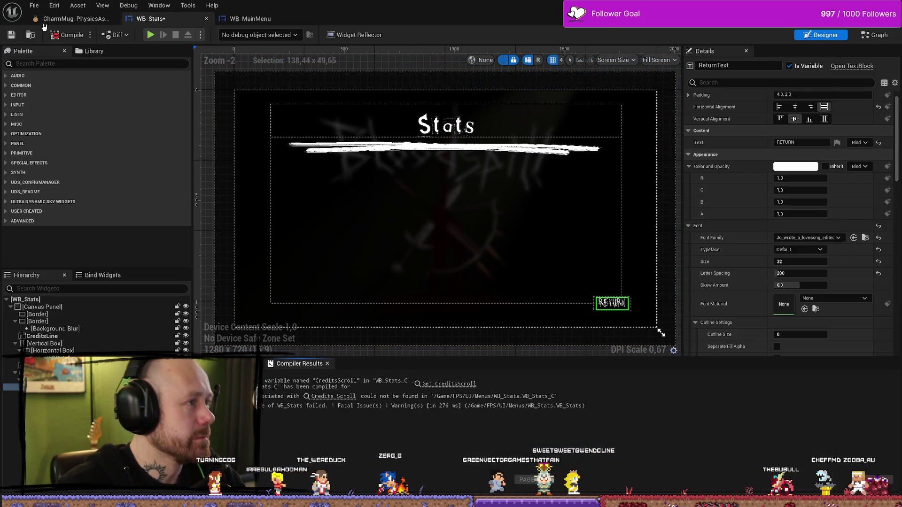
left_click(14, 36)
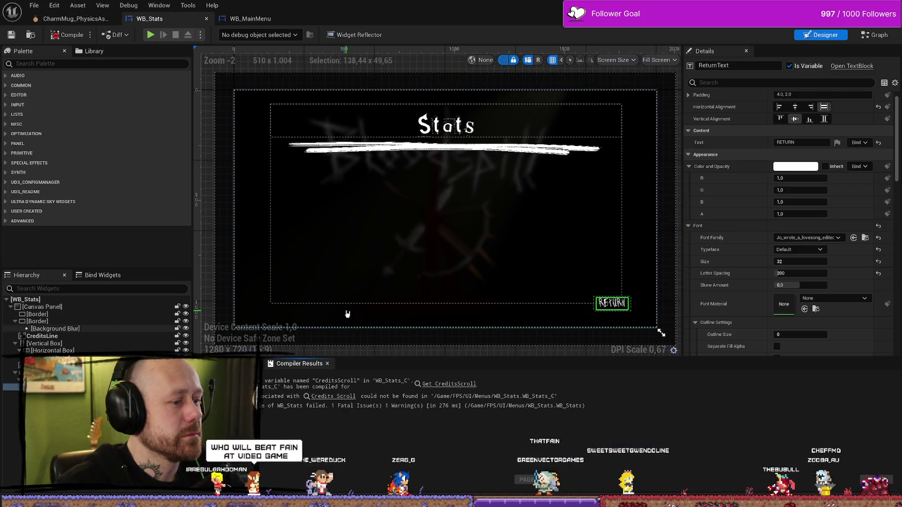
Step: Remove the Credits Scroll and Play Animation nodes, then compile and save without errors
left_click(453, 384)
mouse_move(691, 147)
left_mouse_down()
mouse_move(584, 338)
mouse_move(485, 355)
left_mouse_up()
key("Delete")
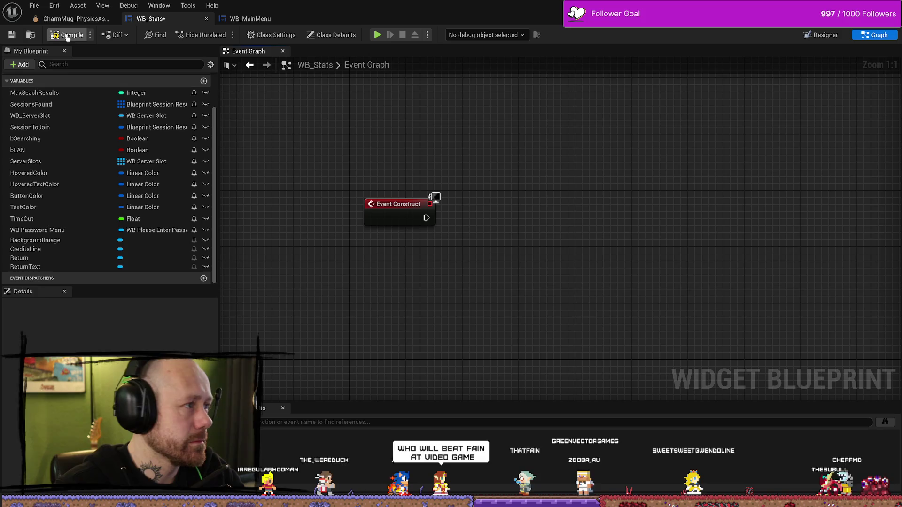
left_click(12, 37)
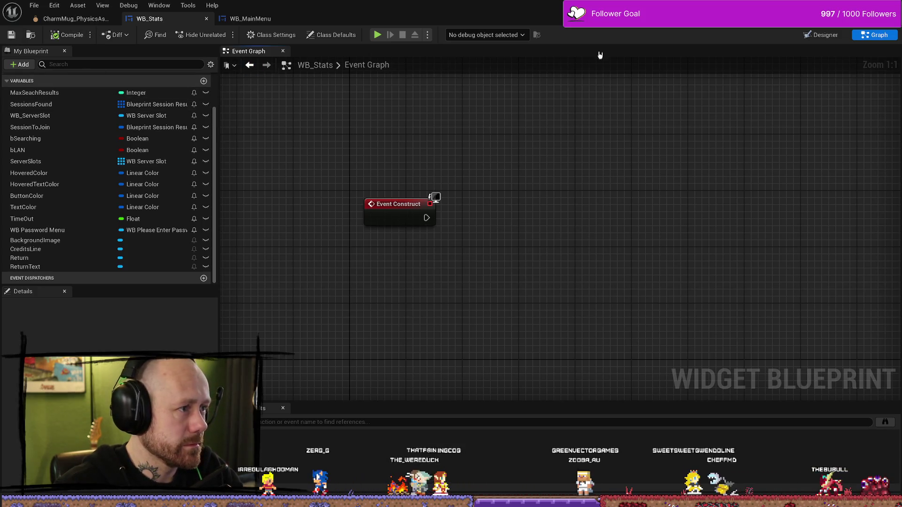
Step: Return to the Designer view and bring up the Content Browser with the Menus blueprints
left_click(821, 36)
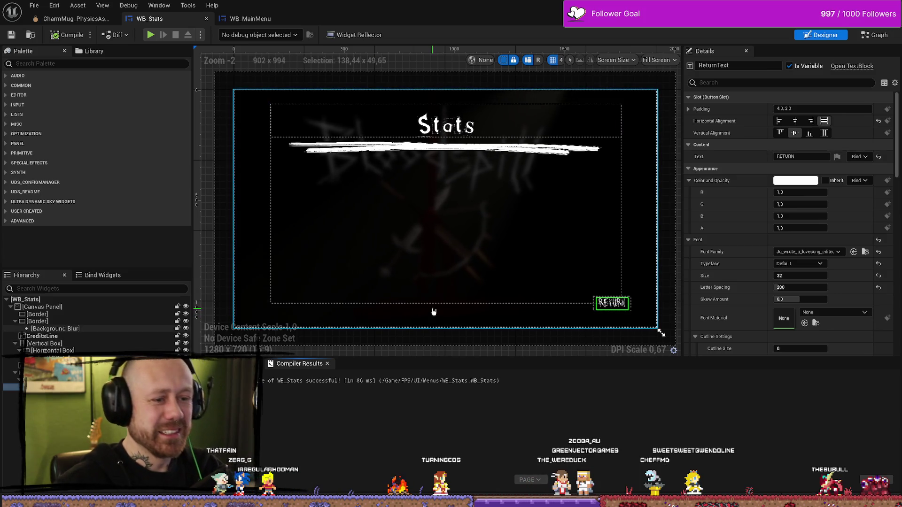
scroll(337, 283, "down", 3)
scroll(338, 282, "up", 2)
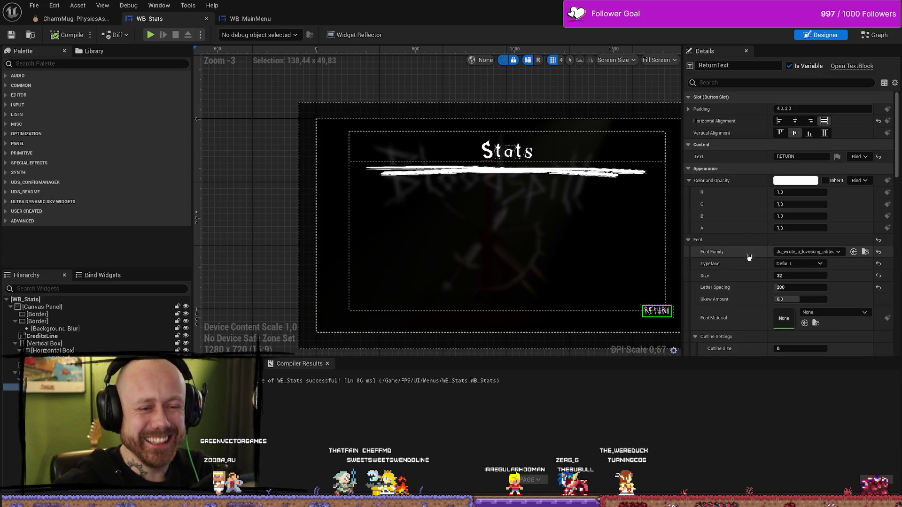
scroll(751, 256, "down", 2)
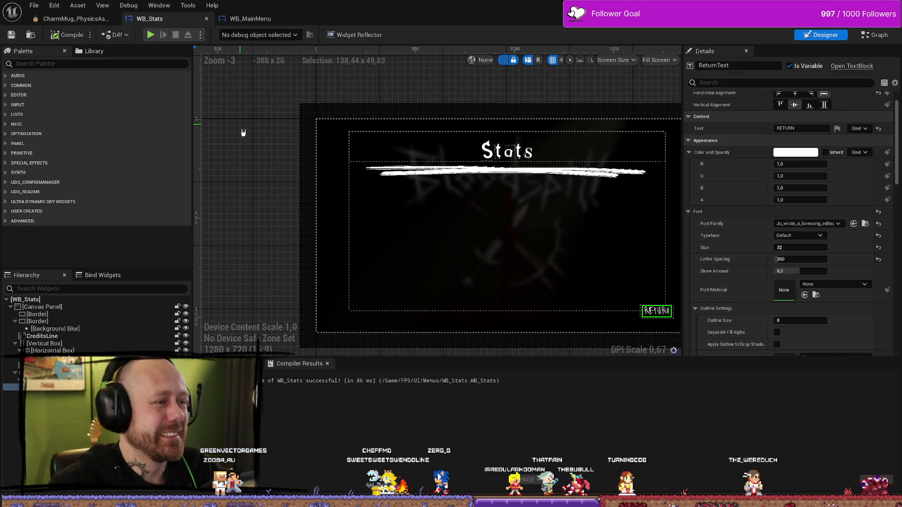
left_click_drag(242, 134, 243, 143)
key("ctrl+space")
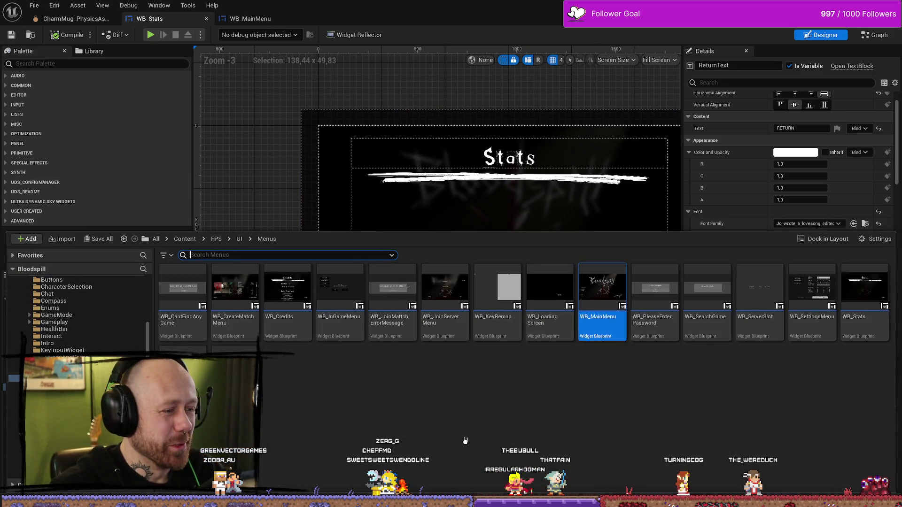
Step: Open WB_SettingsMenu and select its Back button
left_click(468, 440)
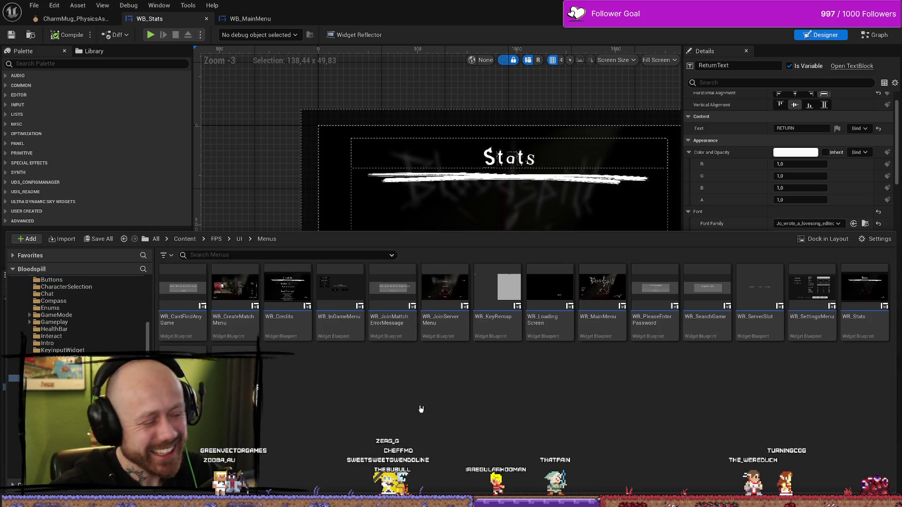
double_click(816, 307)
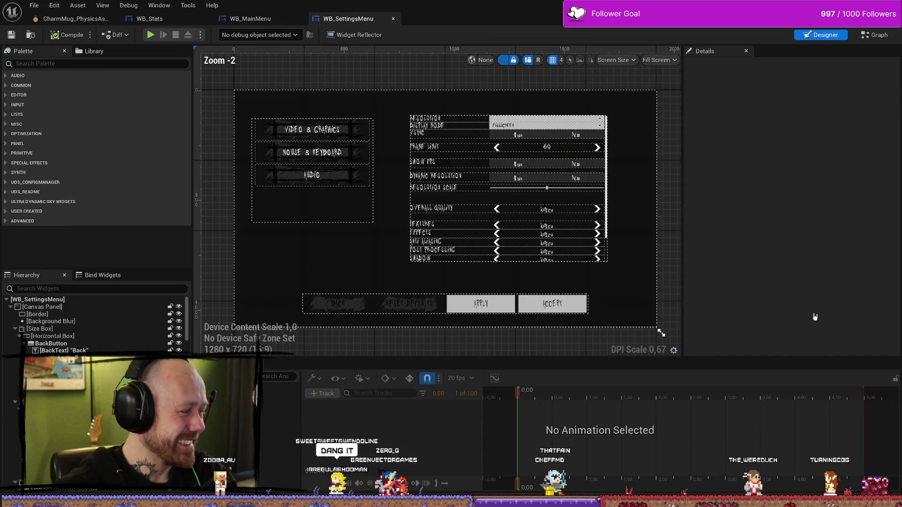
left_click(361, 304)
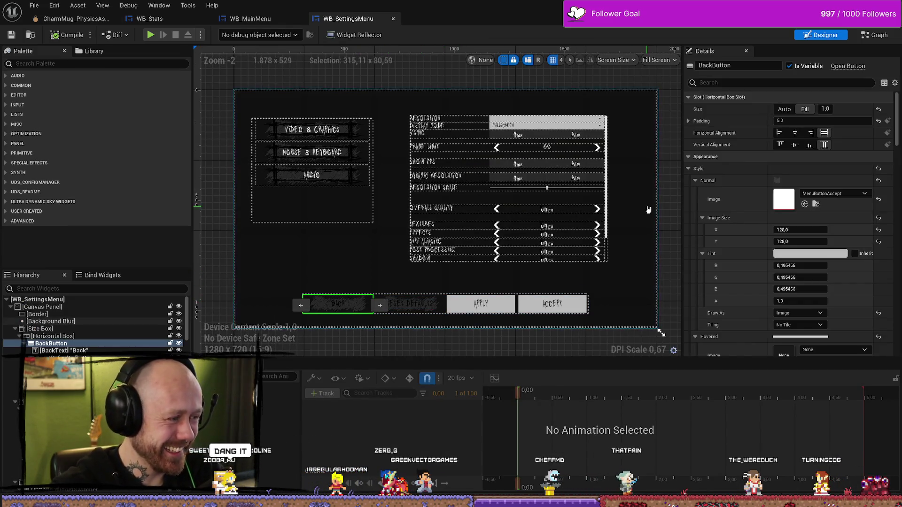
Step: Inspect the Create Keymapping List graph, switching between Graph and Designer views
left_click(876, 34)
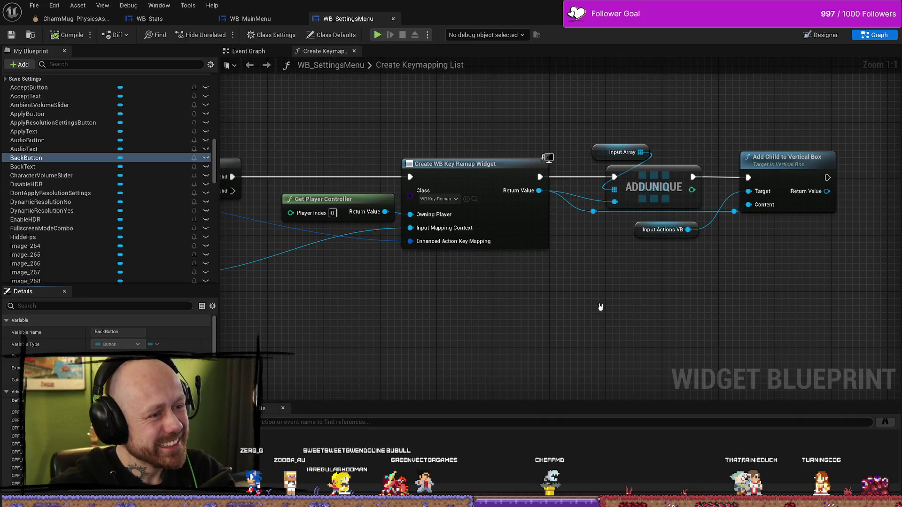
scroll(664, 283, "down", 7)
scroll(664, 282, "up", 6)
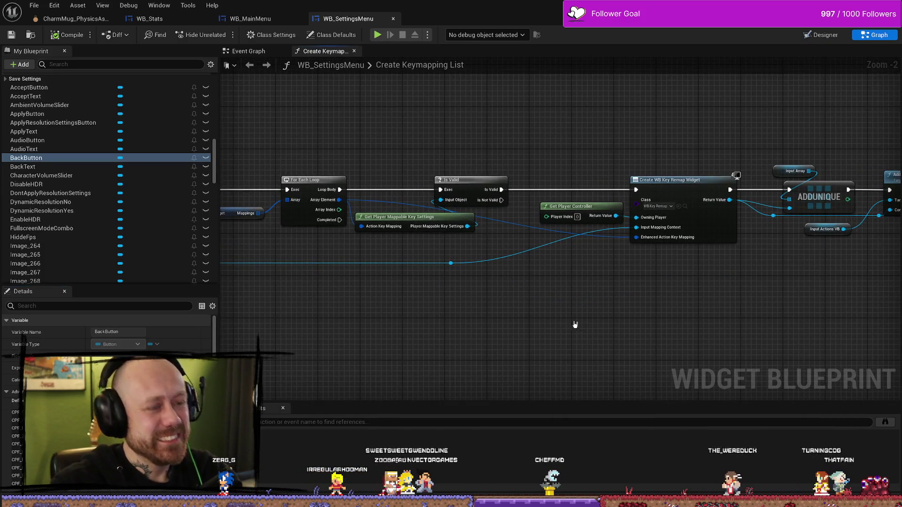
scroll(526, 296, "down", 2)
scroll(507, 305, "up", 2)
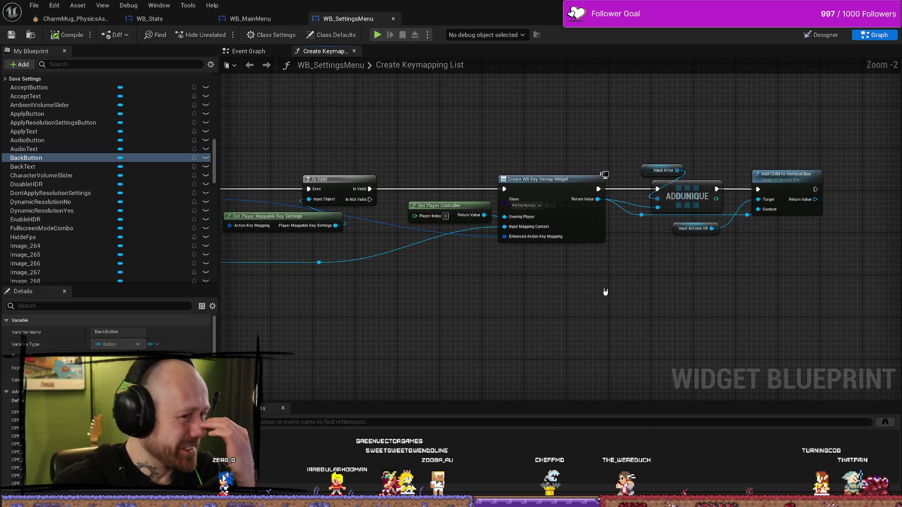
left_click_drag(726, 280, 594, 285)
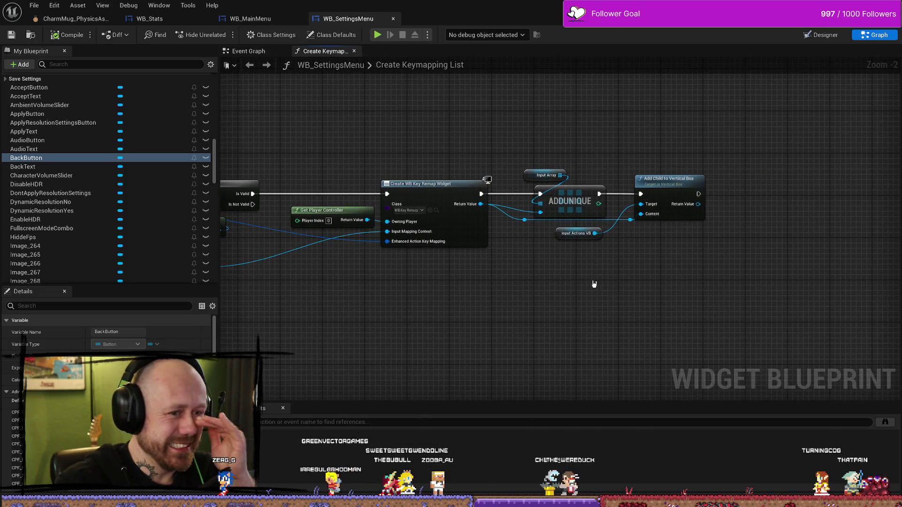
left_click(824, 35)
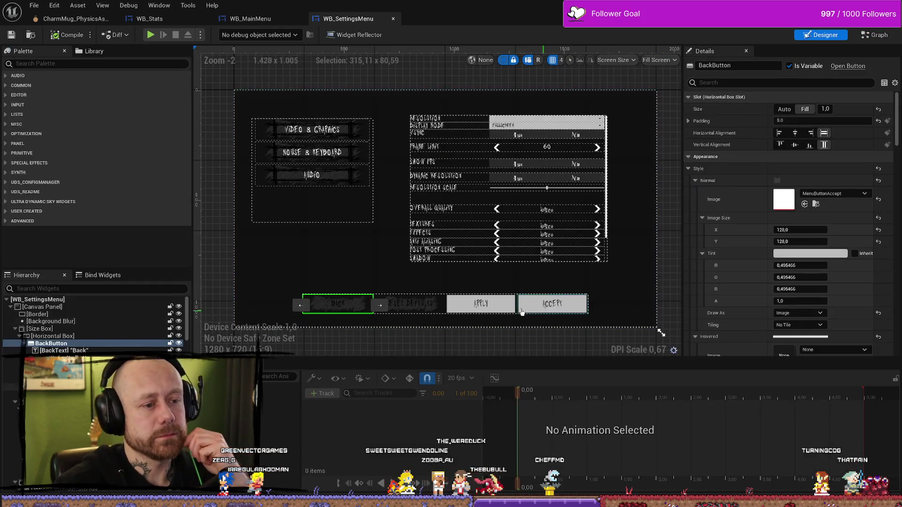
scroll(769, 213, "down", 3)
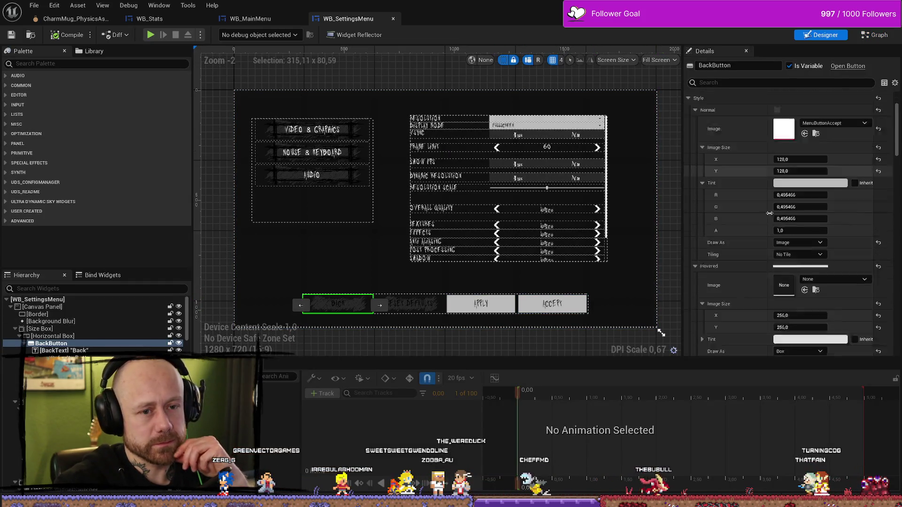
scroll(775, 212, "down", 15)
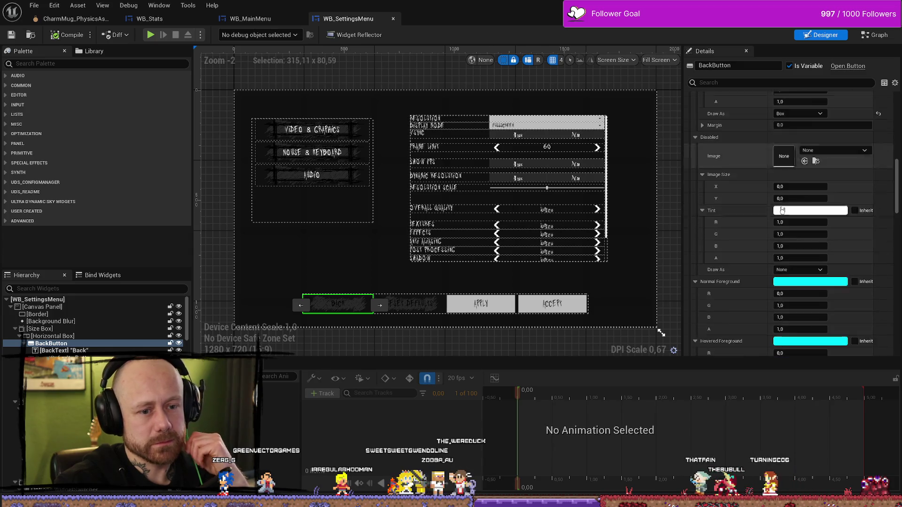
scroll(782, 210, "down", 3)
left_click(875, 35)
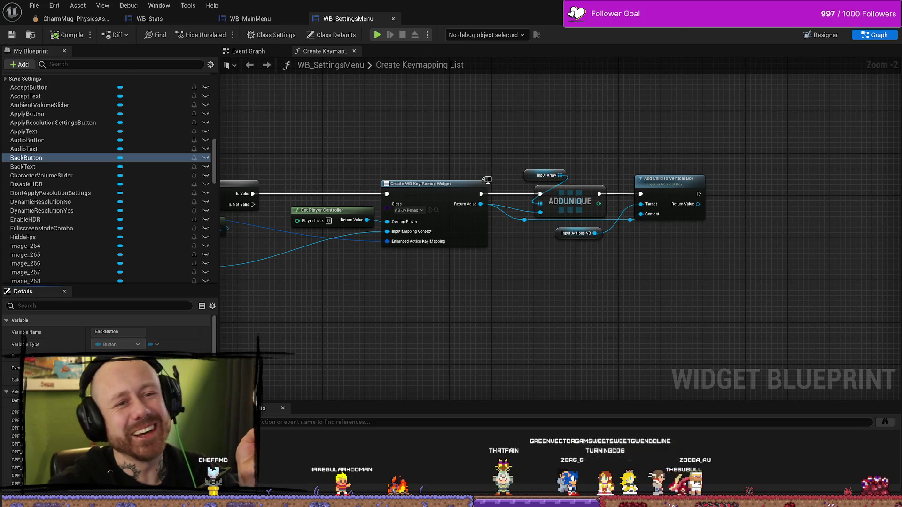
key("alt+Tab")
key("alt+p")
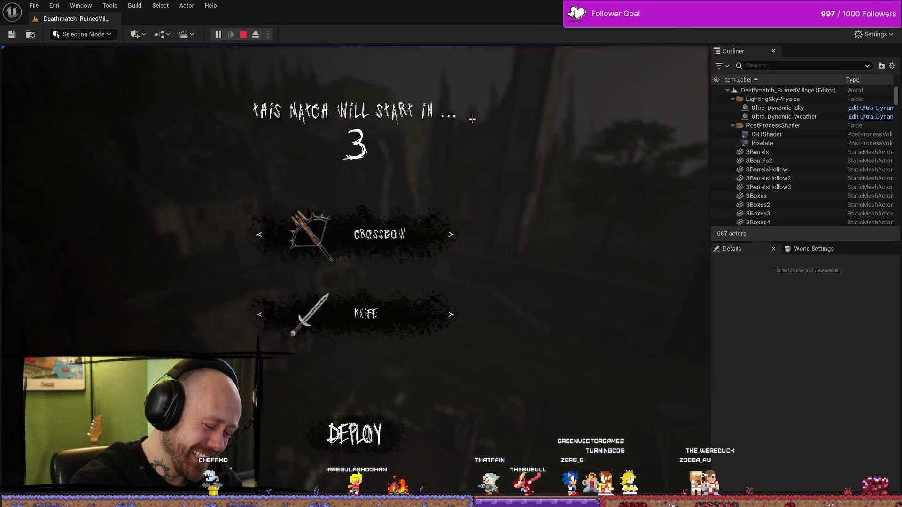
key("Escape")
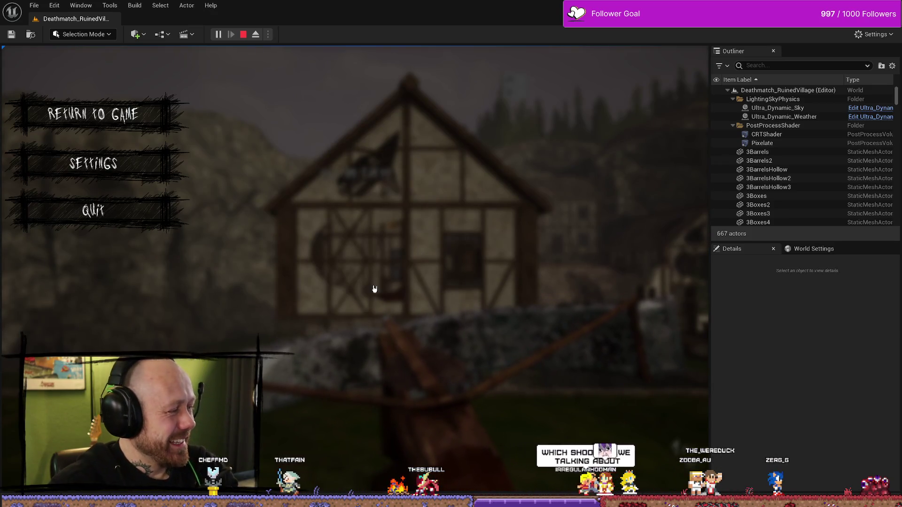
key("Down")
key("Down")
key("Up")
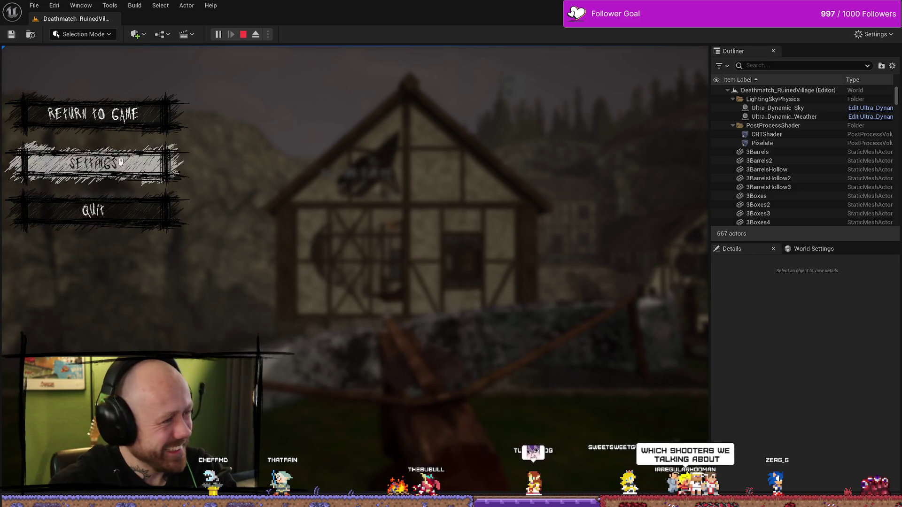
key("Return")
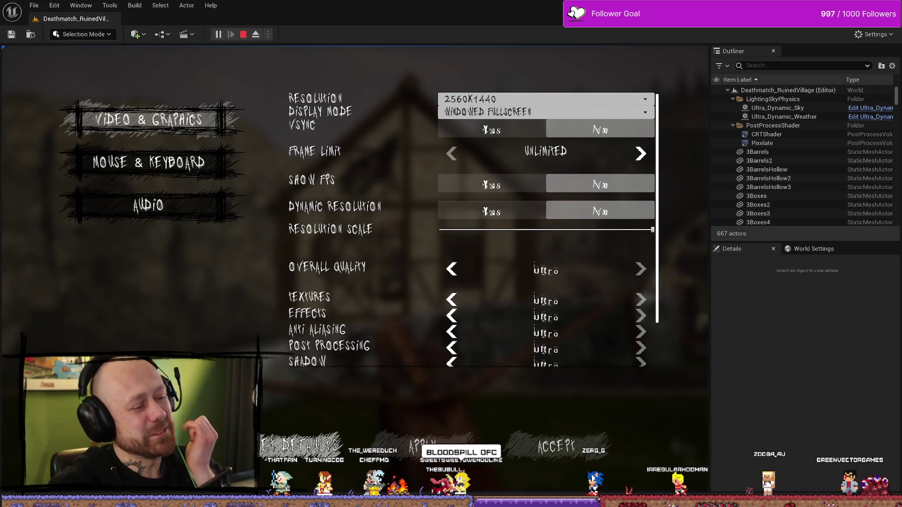
key("Escape")
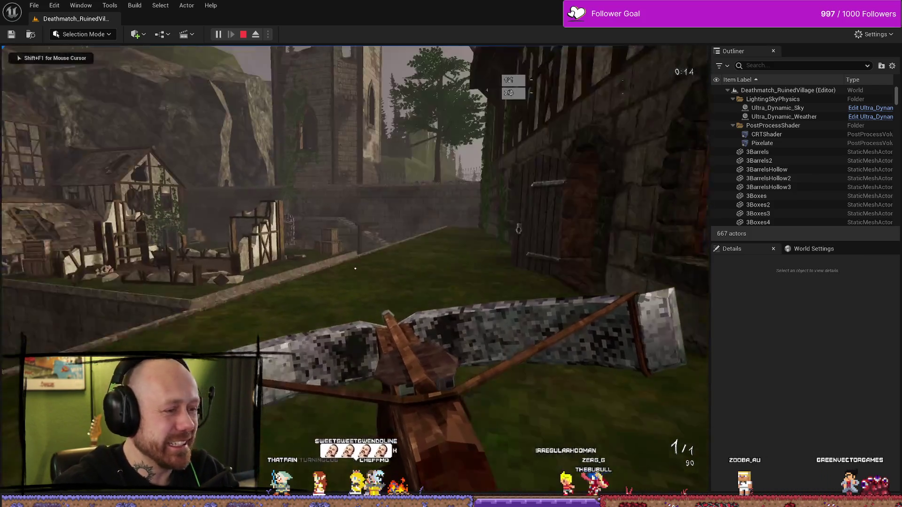
key("w")
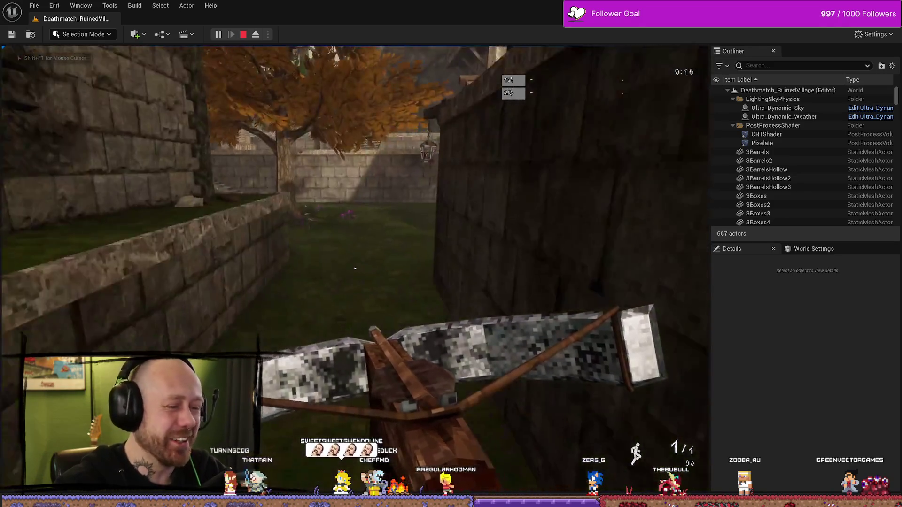
key("w")
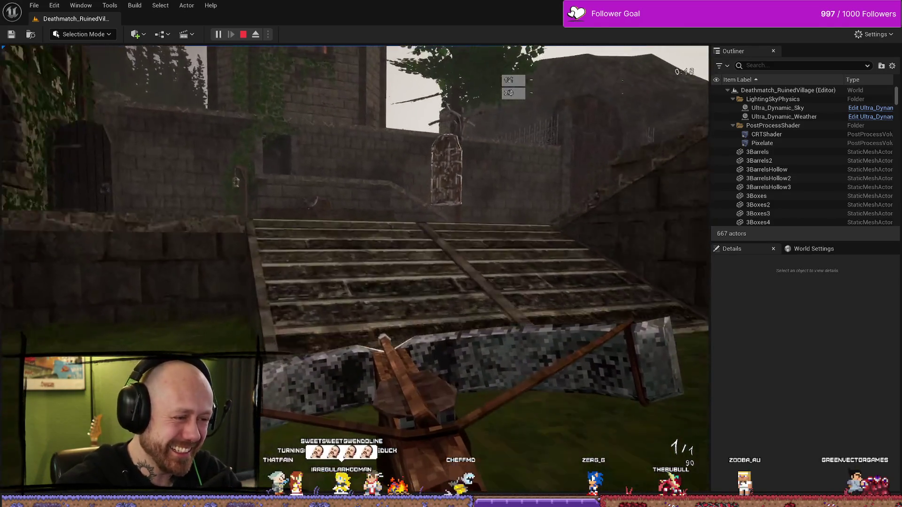
key("w")
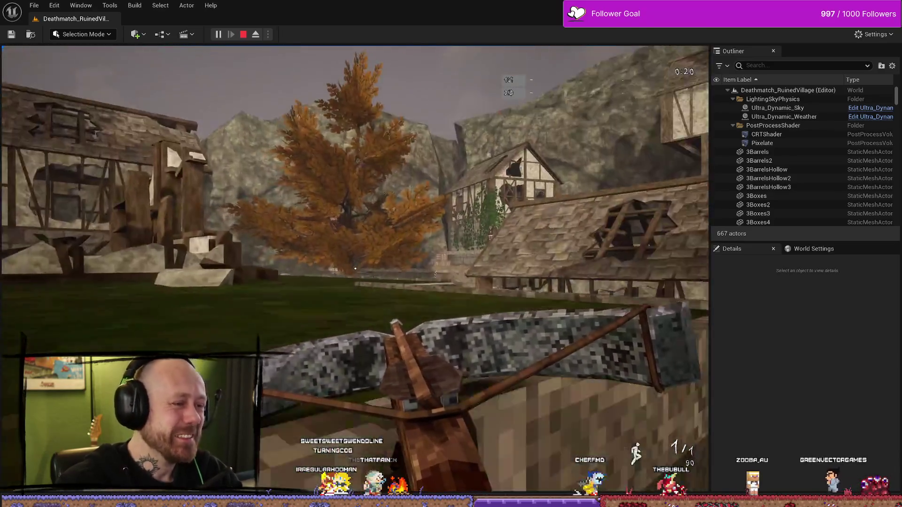
Step: Stop the playtest and reopen WB_SettingsMenu from the Content Drawer
key("Escape")
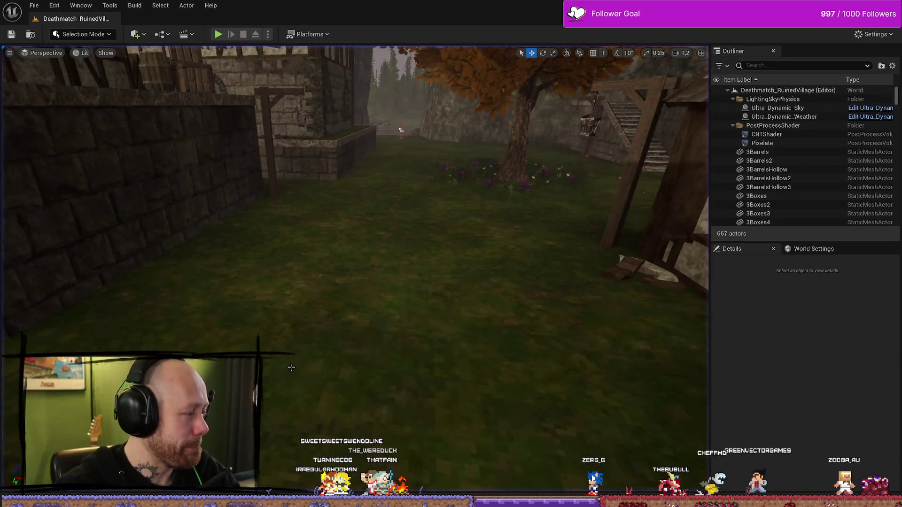
key("ctrl+space")
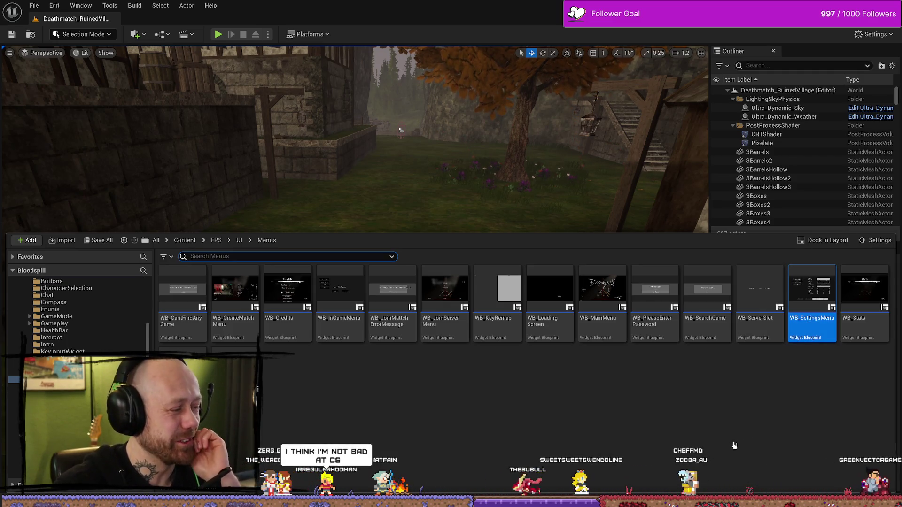
double_click(812, 300)
left_click_drag(468, 114, 532, 111)
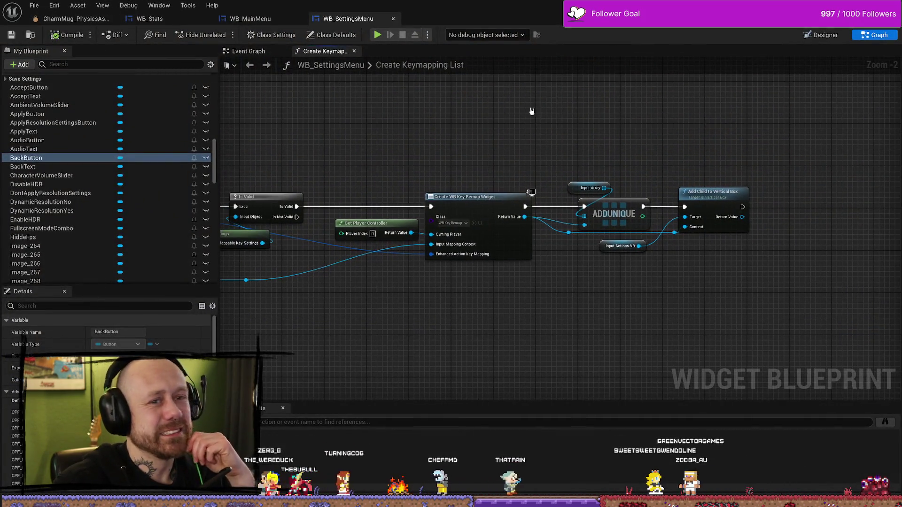
Step: In the Designer, inspect the Back and Reset Defaults buttons, then shrink the editor window
left_click(821, 35)
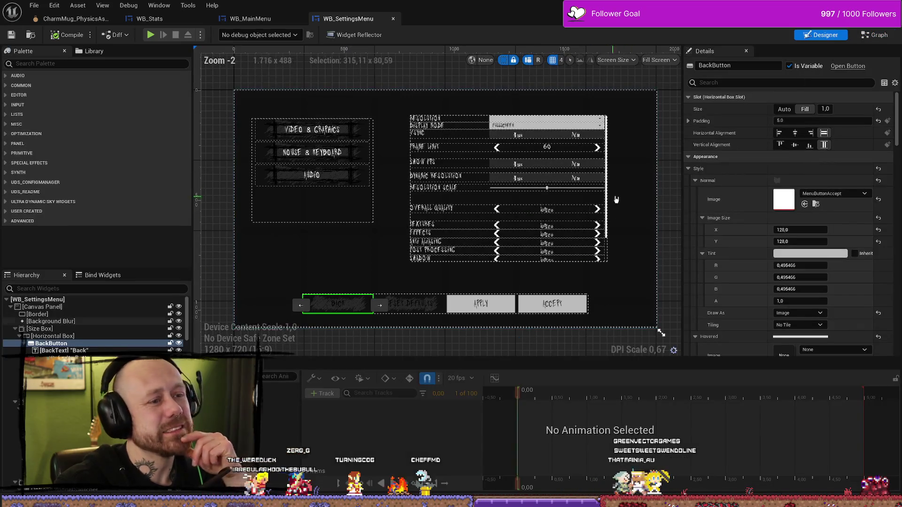
mouse_move(347, 357)
left_mouse_down()
mouse_move(387, 346)
mouse_move(434, 311)
left_mouse_up()
left_click(394, 296)
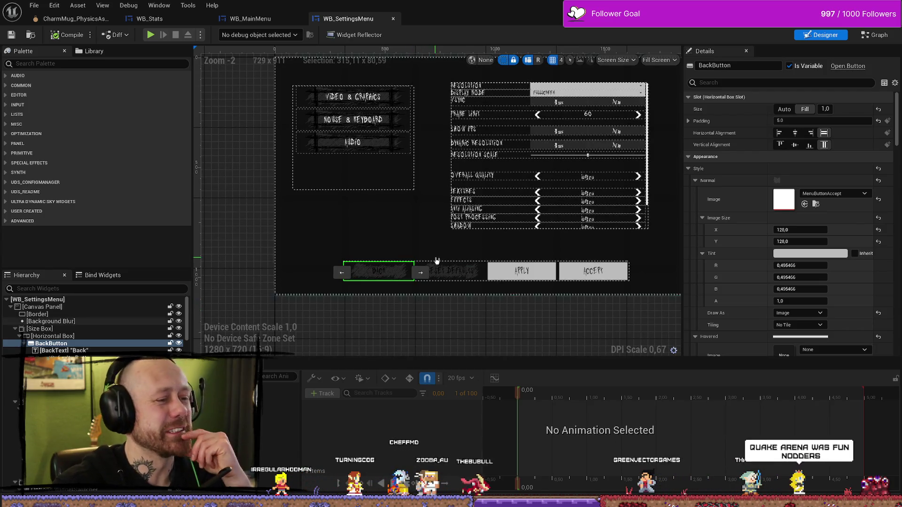
left_click(452, 273)
left_click(453, 275)
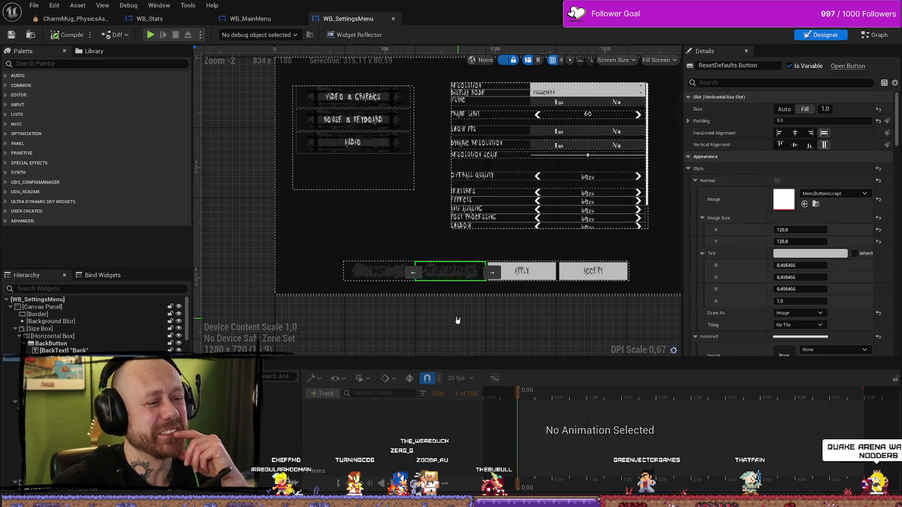
scroll(446, 298, "up", 3)
scroll(454, 299, "down", 1)
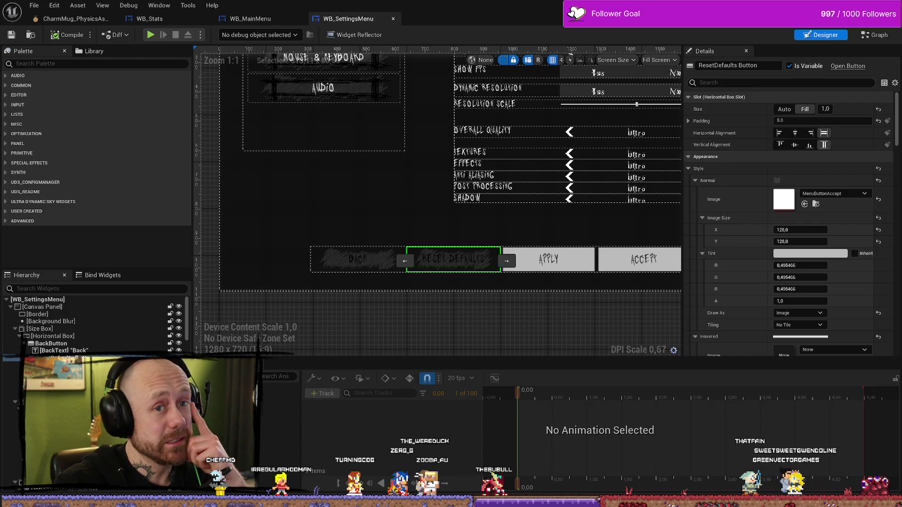
left_click_drag(689, 9, 690, 69)
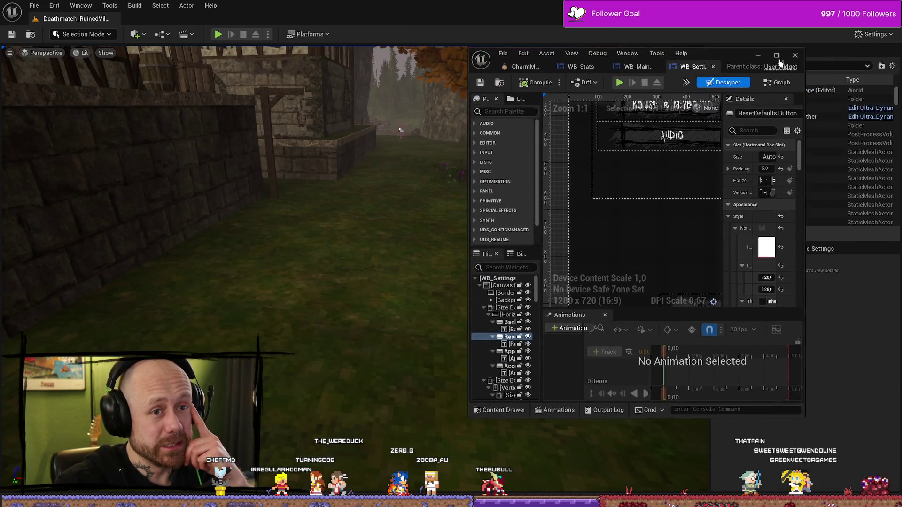
Step: View the Game UI Database Zelda page, then cycle through Sourcetree and Unreal to Affinity Photo
key("alt+Tab")
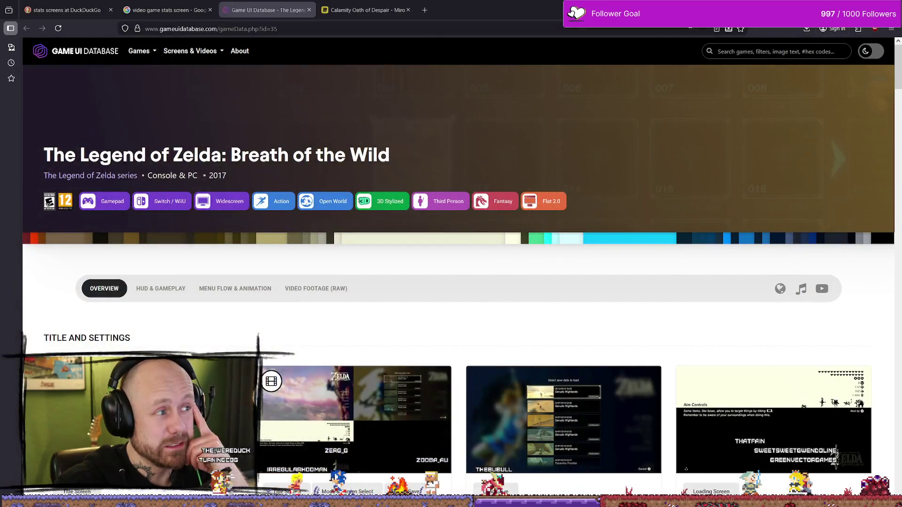
key("alt+Tab")
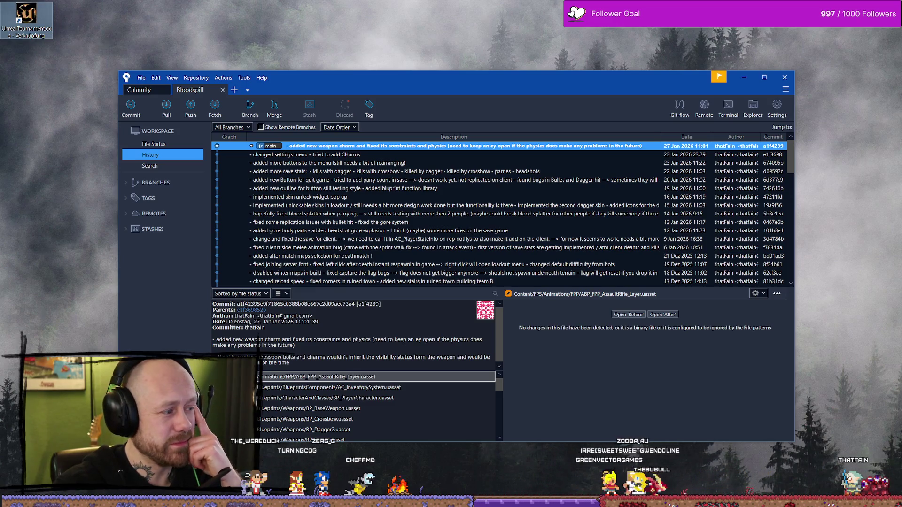
key("alt+Tab")
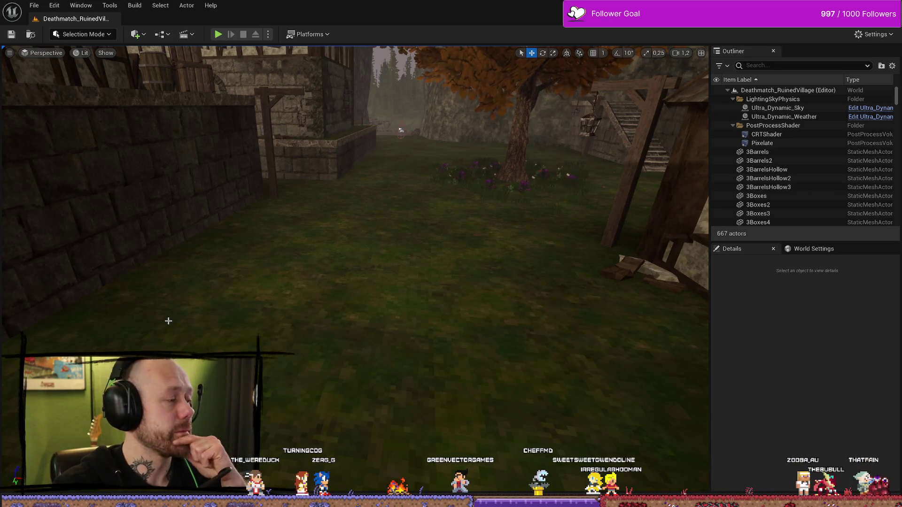
key("alt+Tab")
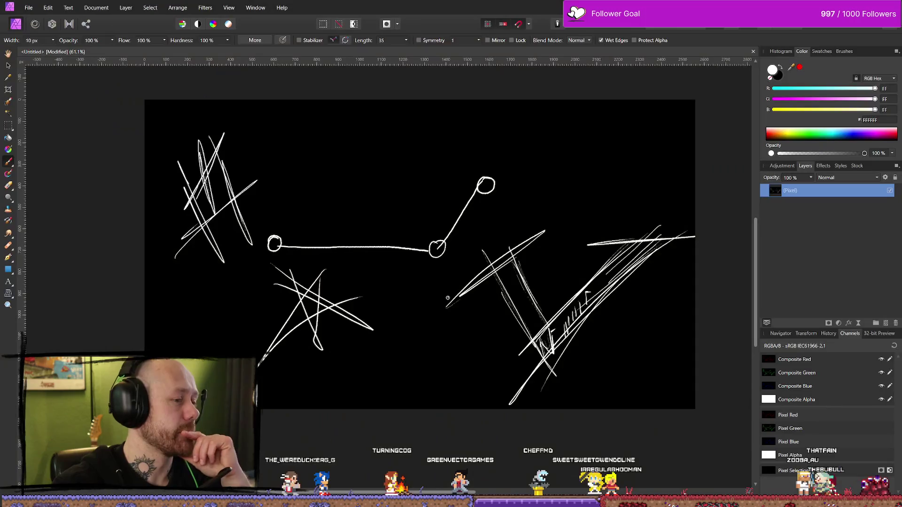
Step: Return to the Unreal level editor and move the viewport camera to show more of the building
key("alt+Tab")
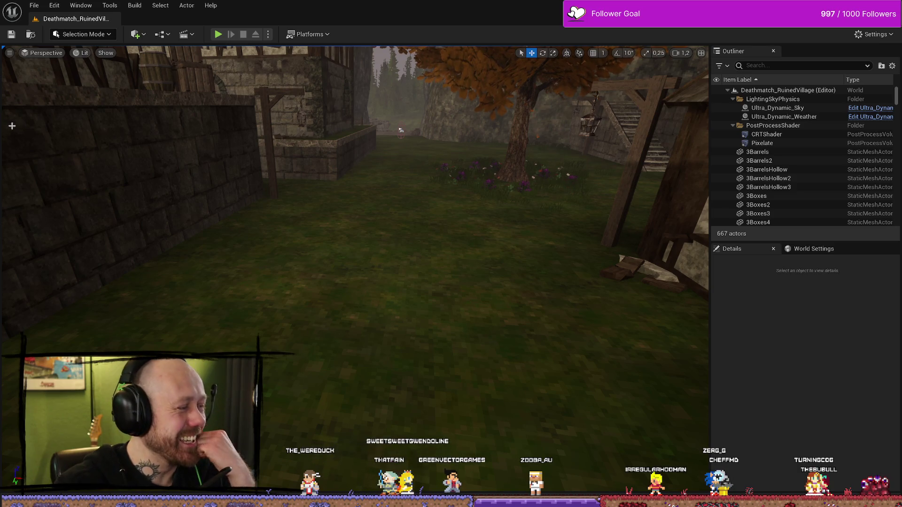
left_click_drag(408, 210, 218, 314)
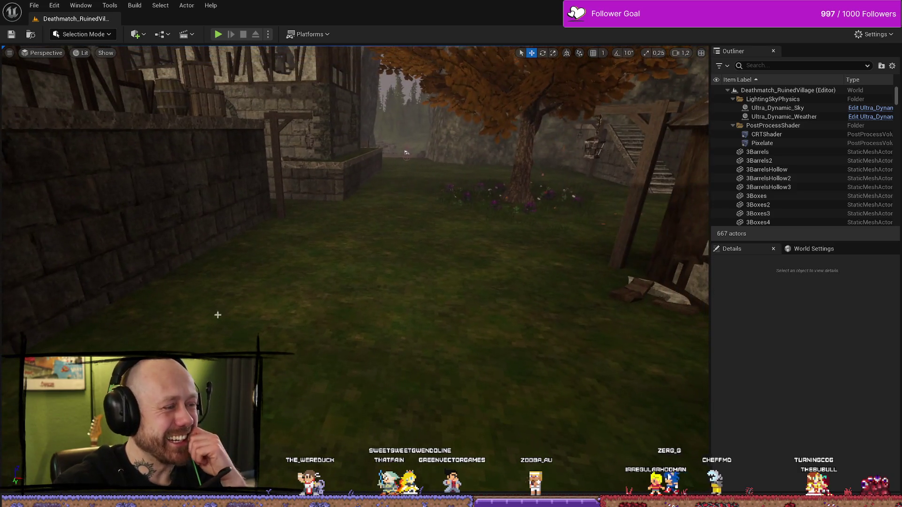
key("alt+Tab")
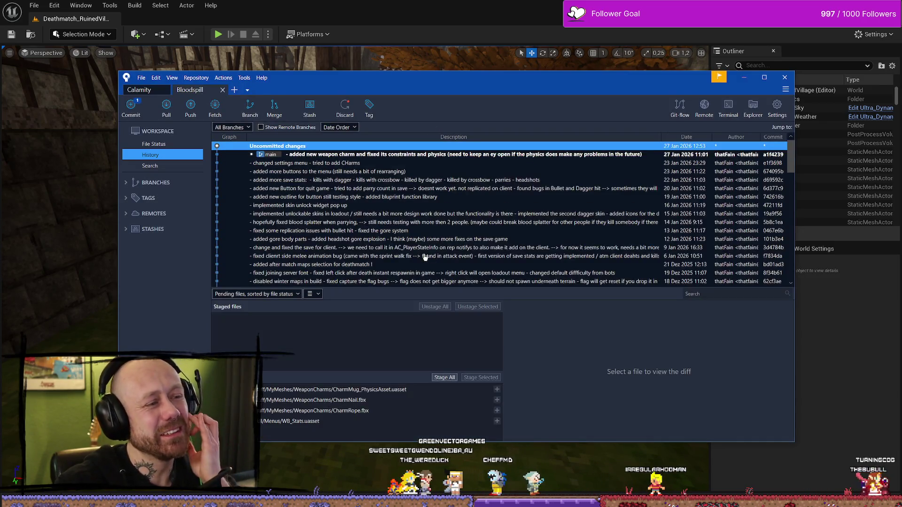
left_click(747, 79)
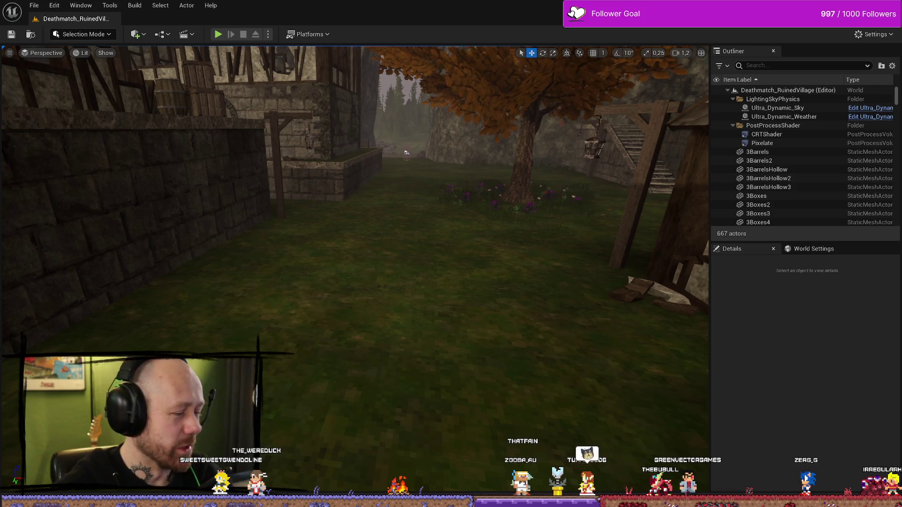
Step: Inspect WB_SettingsMenu's Back button style, then select the Return button in WB_Stats' Hierarchy
mouse_move(406, 153)
left_mouse_down()
mouse_move(292, 353)
mouse_move(517, 156)
mouse_move(314, 319)
left_mouse_up()
key("ctrl+space")
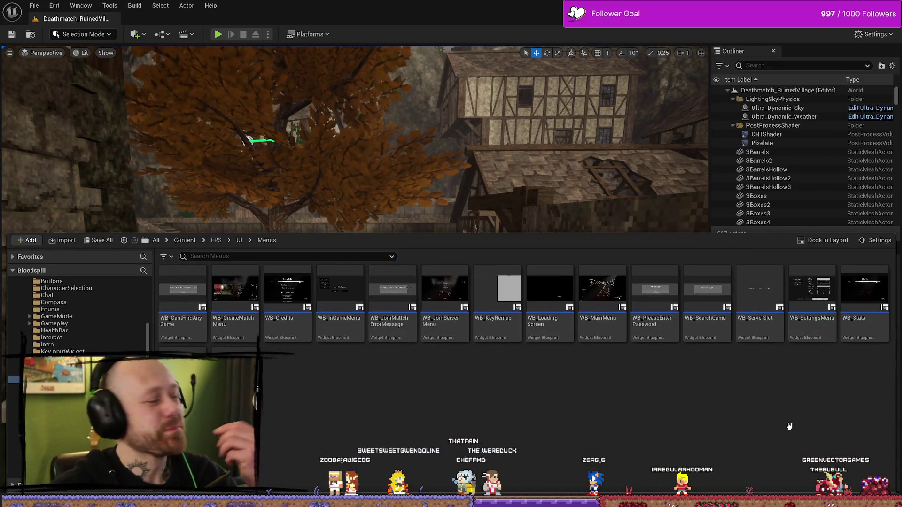
double_click(811, 301)
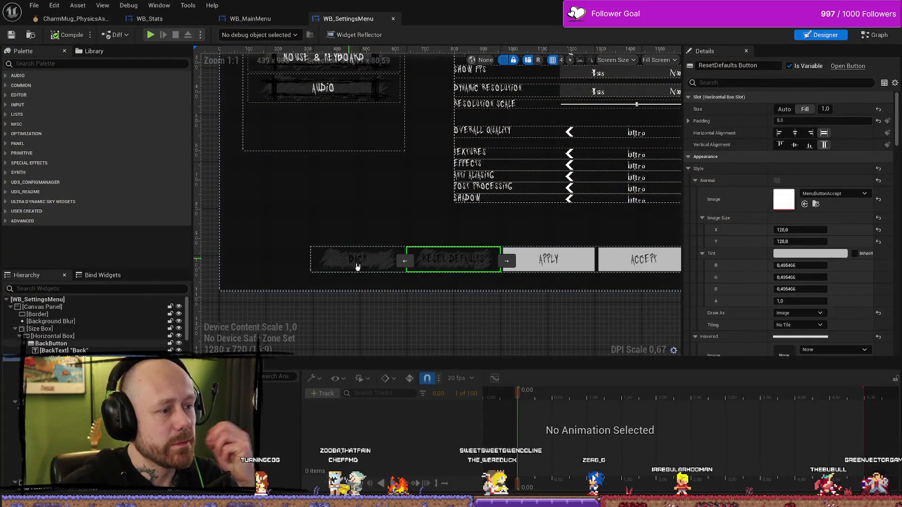
left_click(356, 267)
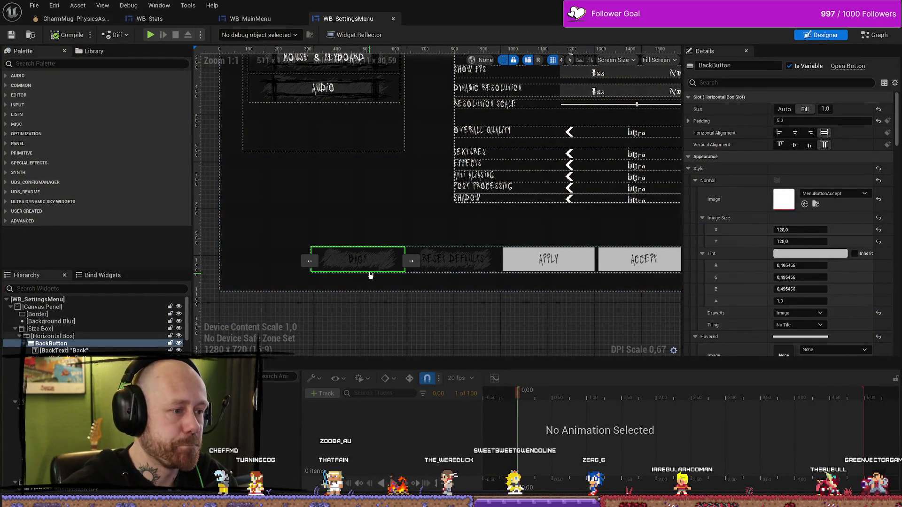
left_click(230, 21)
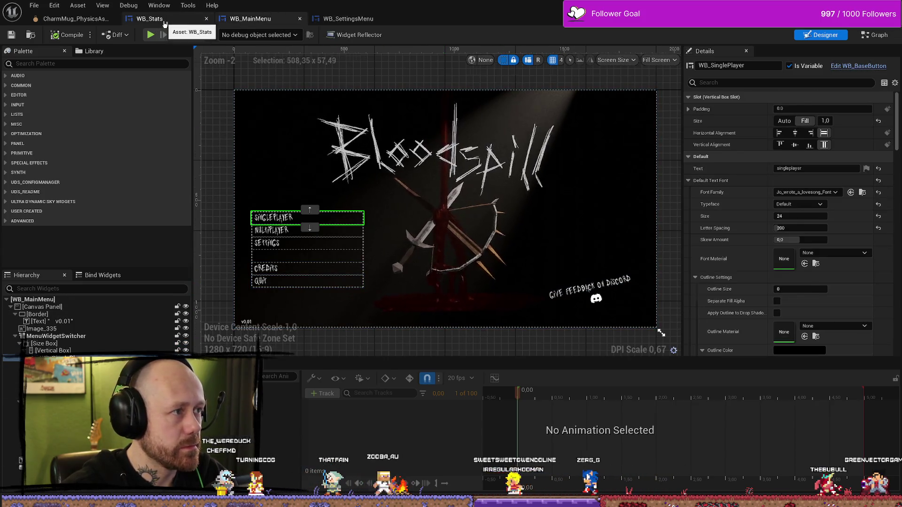
left_click(149, 19)
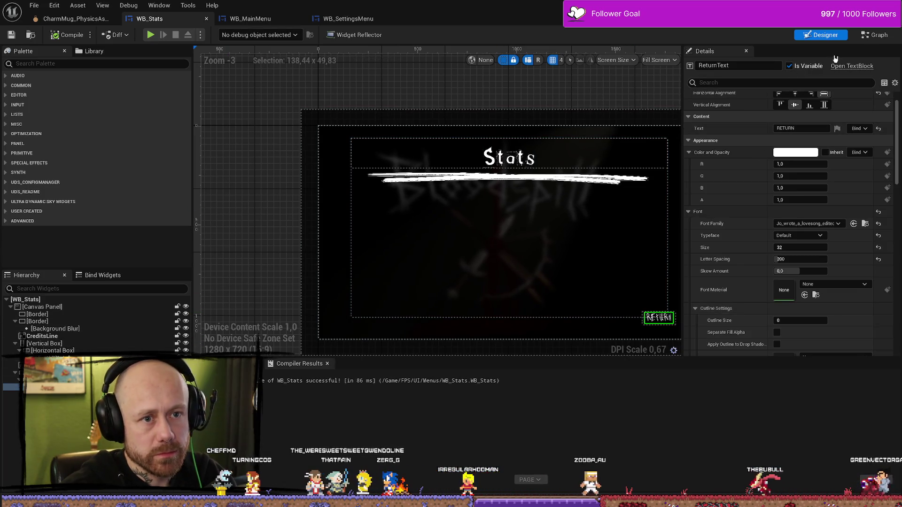
left_click(42, 379)
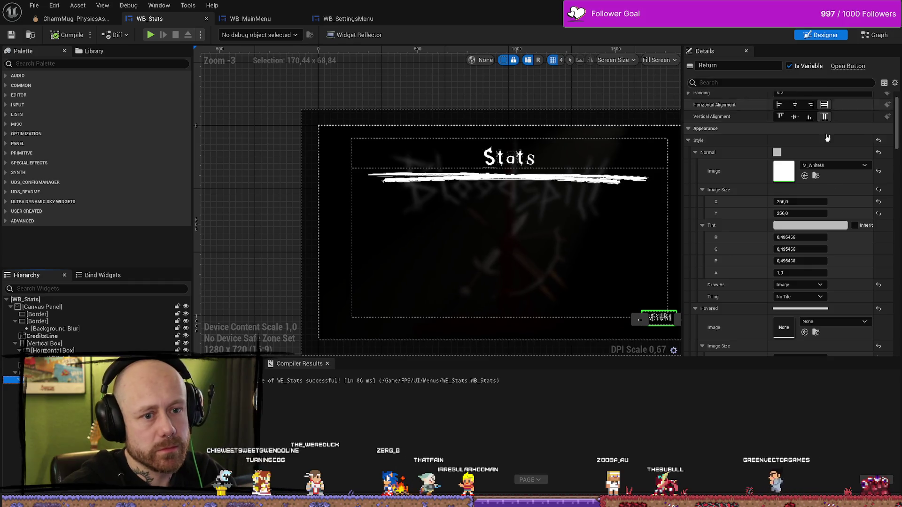
Step: Bring up WB_Stats' event graph, arrange the Return hover nodes, and jump to OnButtonHovered
left_click(874, 35)
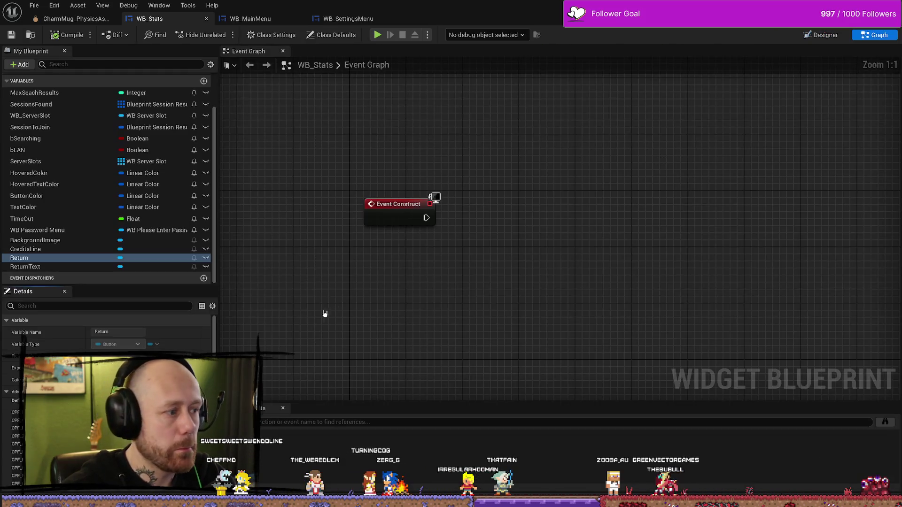
scroll(482, 276, "down", 4)
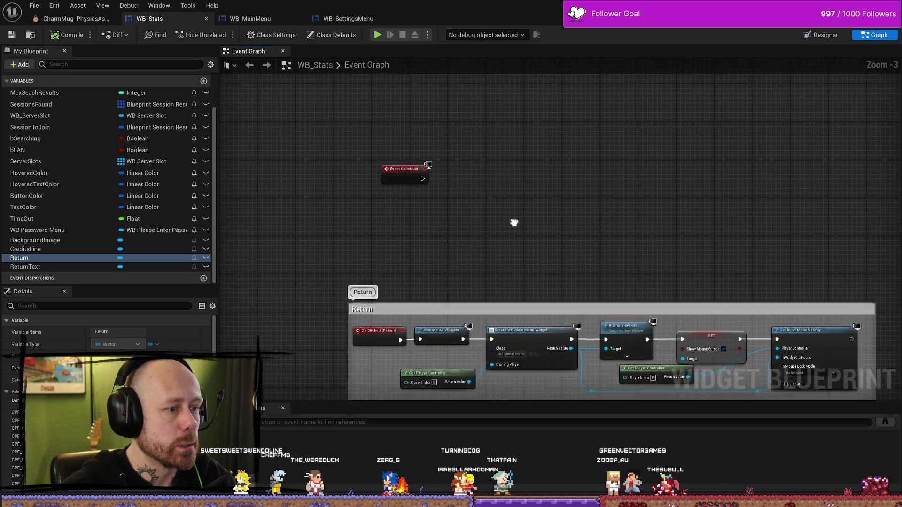
scroll(446, 230, "up", 3)
scroll(569, 278, "down", 2)
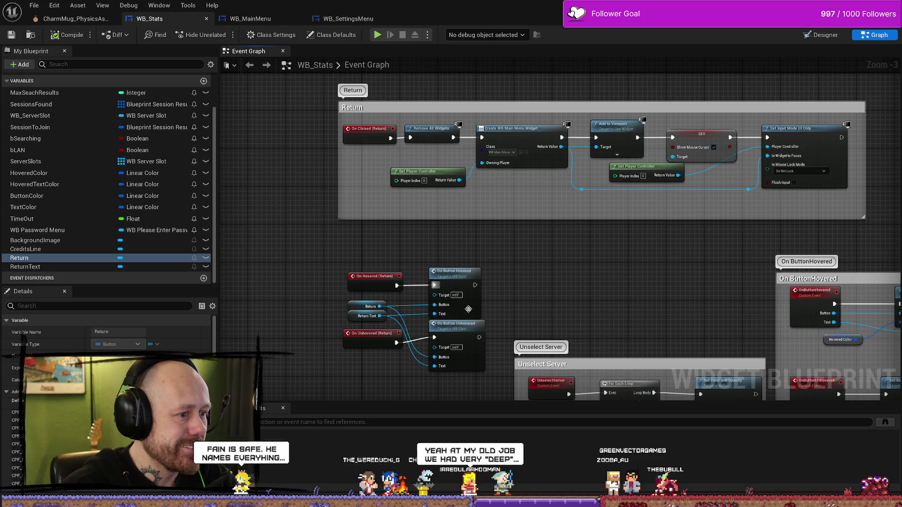
mouse_move(475, 271)
left_mouse_down()
mouse_move(475, 193)
mouse_move(356, 315)
left_mouse_up()
scroll(474, 193, "up", 2)
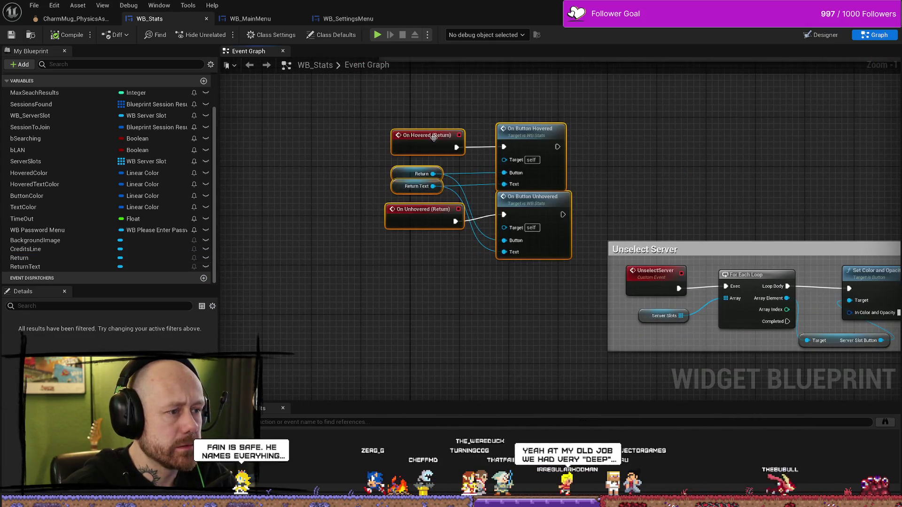
left_click_drag(446, 245, 251, 262)
double_click(451, 155)
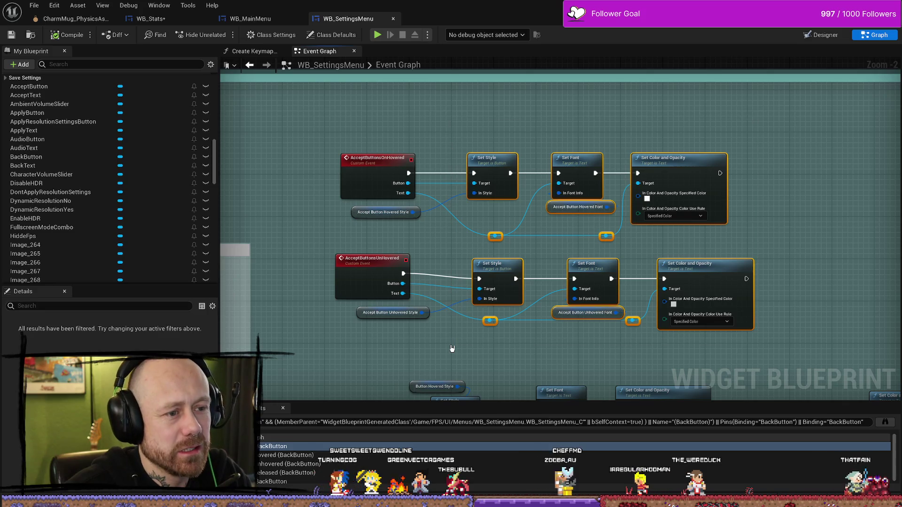
Step: In WB_SettingsMenu, select the hovered Set Style, Set Font and Set Color and Opacity nodes to copy
left_click(564, 320, "ctrl")
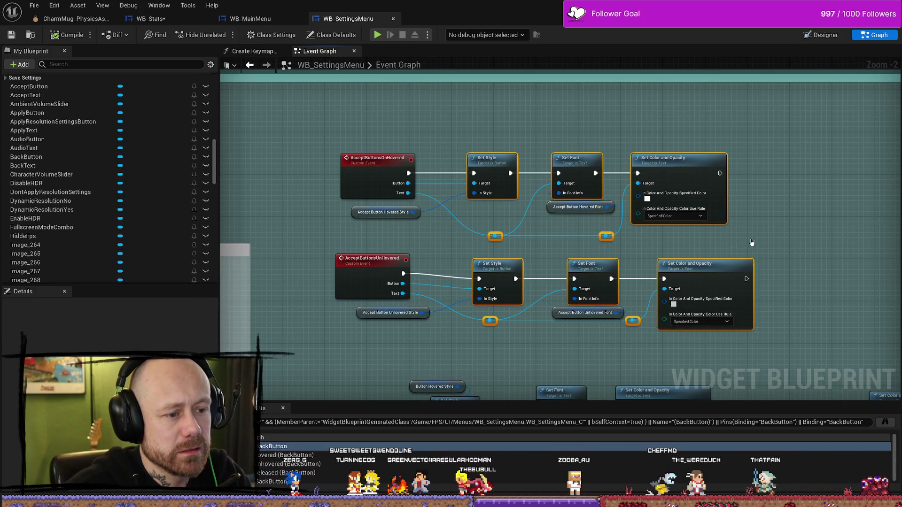
left_click(784, 205)
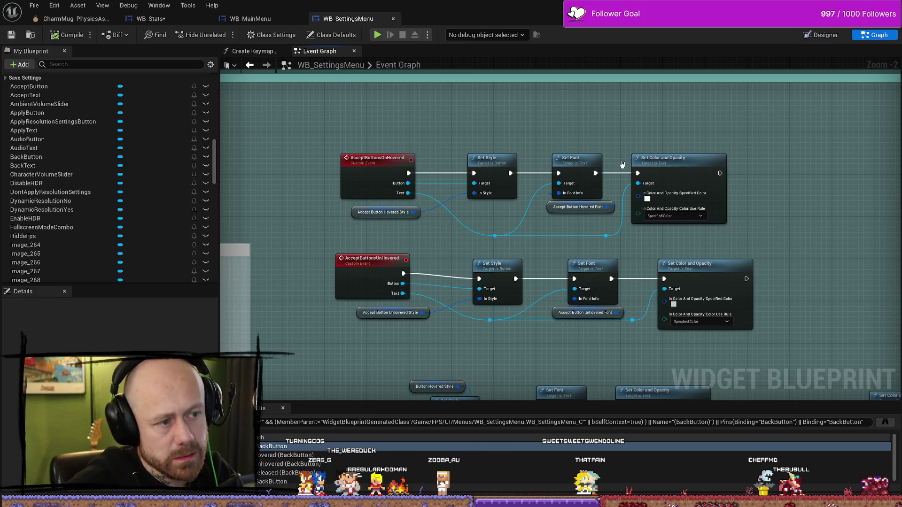
mouse_move(500, 127)
left_mouse_down()
mouse_move(540, 155)
mouse_move(680, 165)
left_mouse_up()
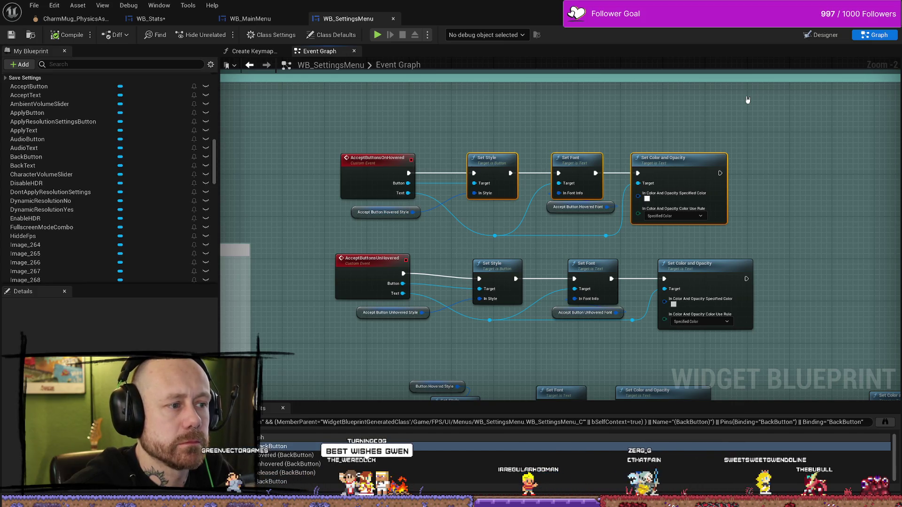
scroll(742, 131, "down", 2)
scroll(752, 188, "up", 1)
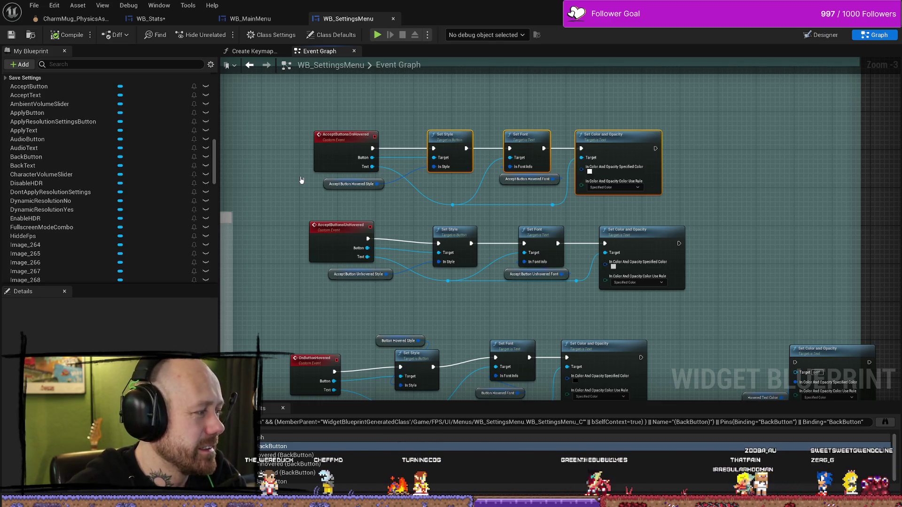
left_click(155, 19)
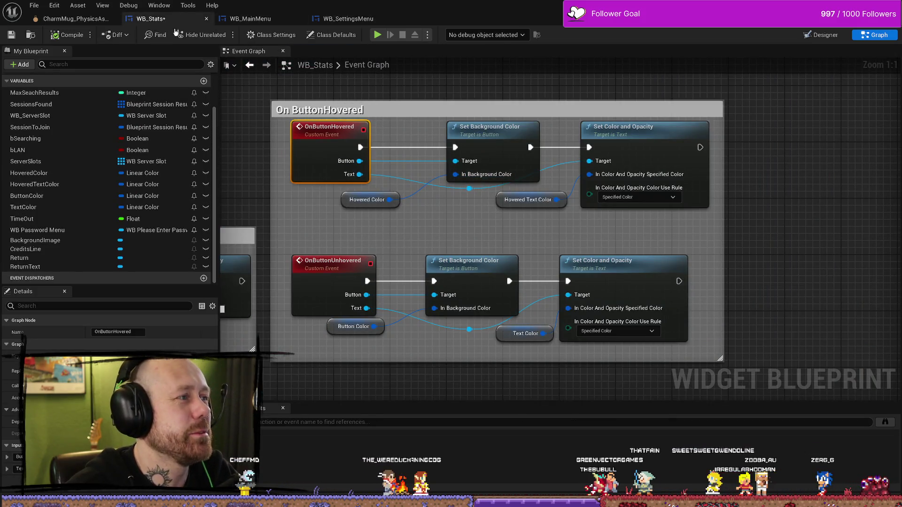
Step: Paste the setters, delete the old hover colour chain, wire OnButtonHovered to Set Style, and enlarge the comment
scroll(628, 137, "down", 3)
left_click(653, 146)
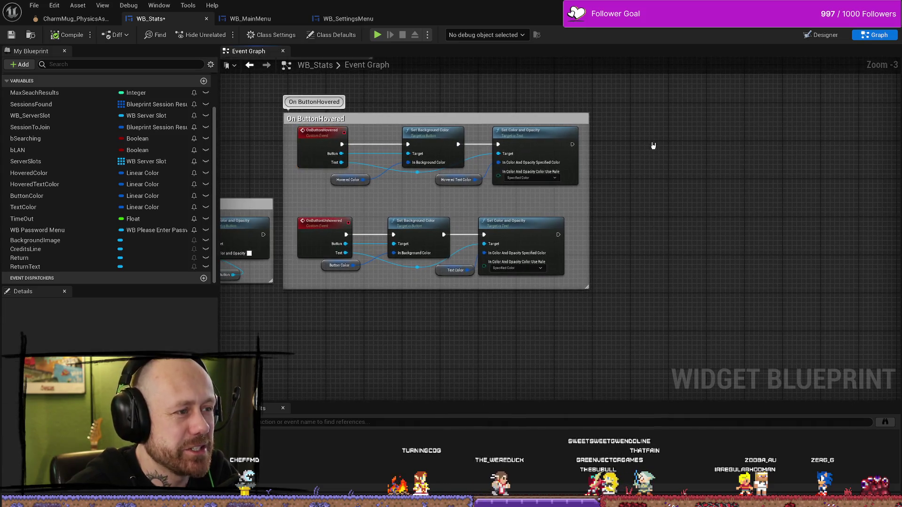
key("ctrl+v")
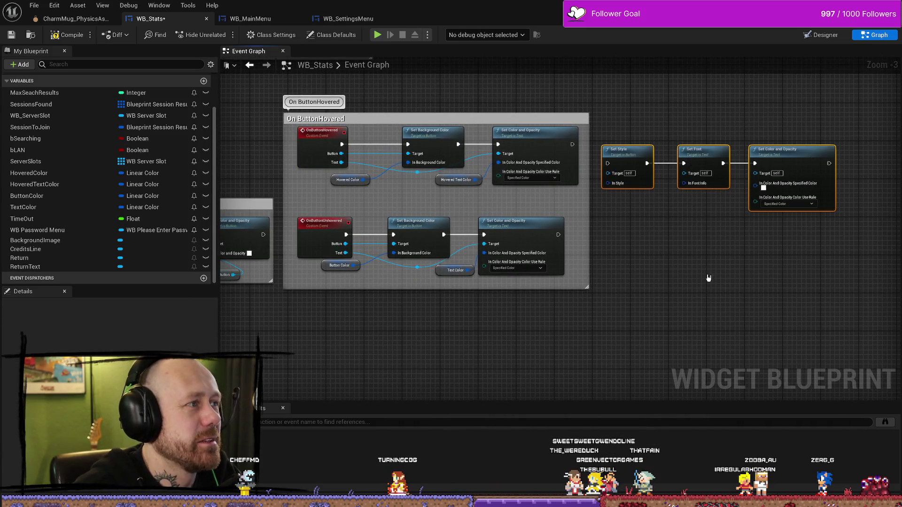
left_click_drag(580, 221, 376, 178)
key("Delete")
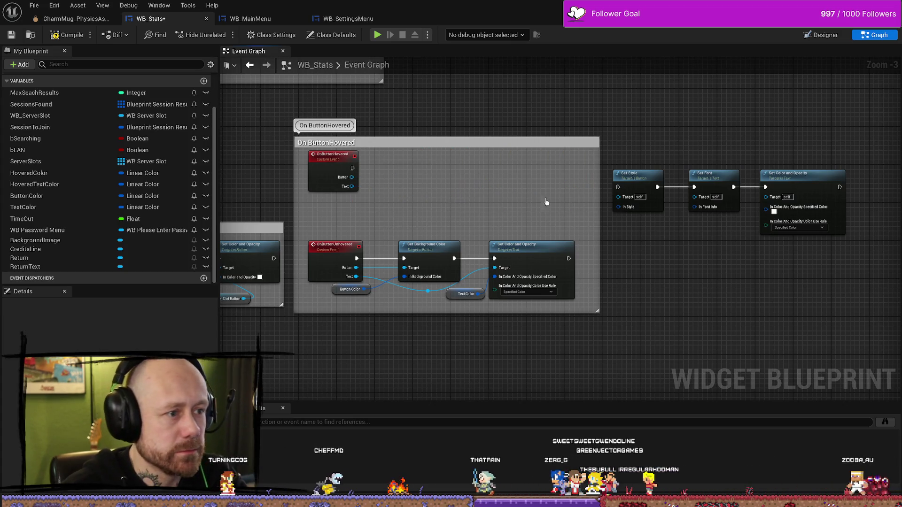
left_click_drag(352, 168, 619, 189)
mouse_move(804, 145)
left_mouse_down()
mouse_move(703, 215)
mouse_move(653, 214)
left_mouse_up()
left_click_drag(714, 179, 495, 165)
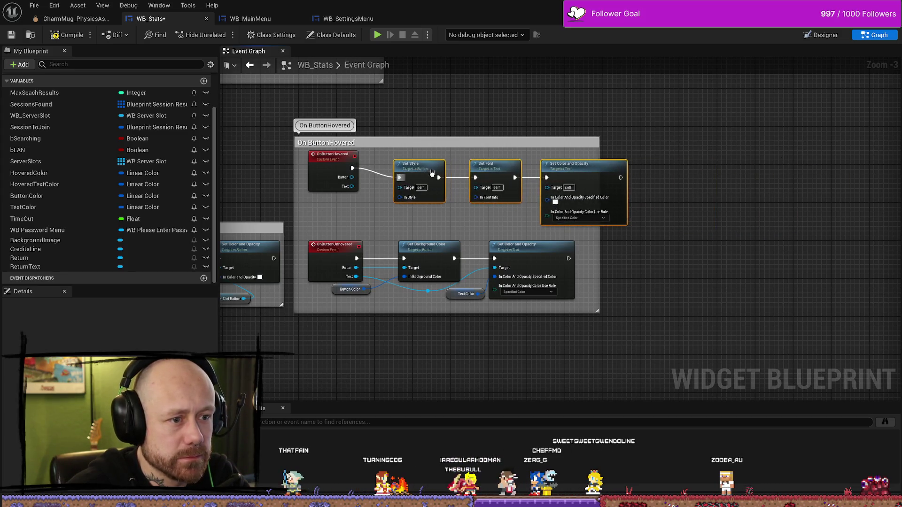
left_click_drag(616, 144, 704, 144)
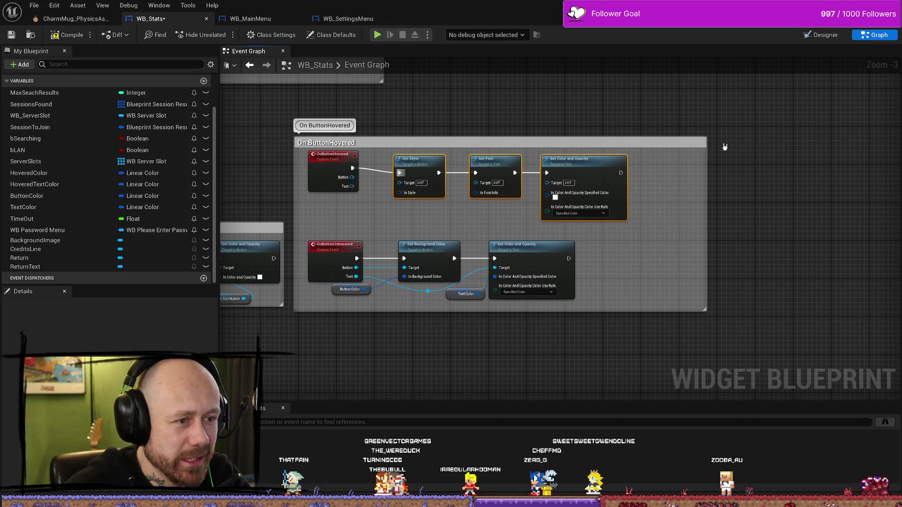
left_click_drag(637, 264, 636, 334)
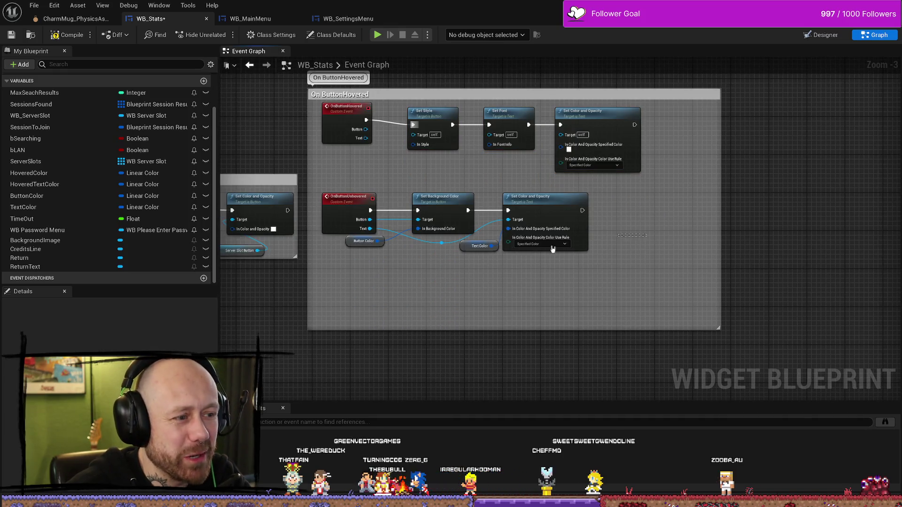
Step: Move the OnButtonUnhovered row down and delete its old colour setters
left_click_drag(314, 183, 606, 263)
left_click_drag(441, 243, 446, 276)
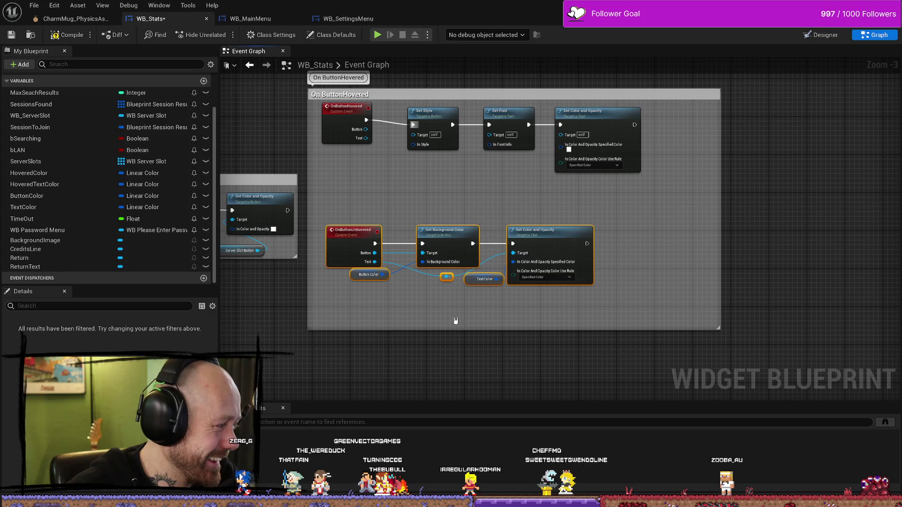
left_click_drag(619, 309, 385, 219)
key("Delete")
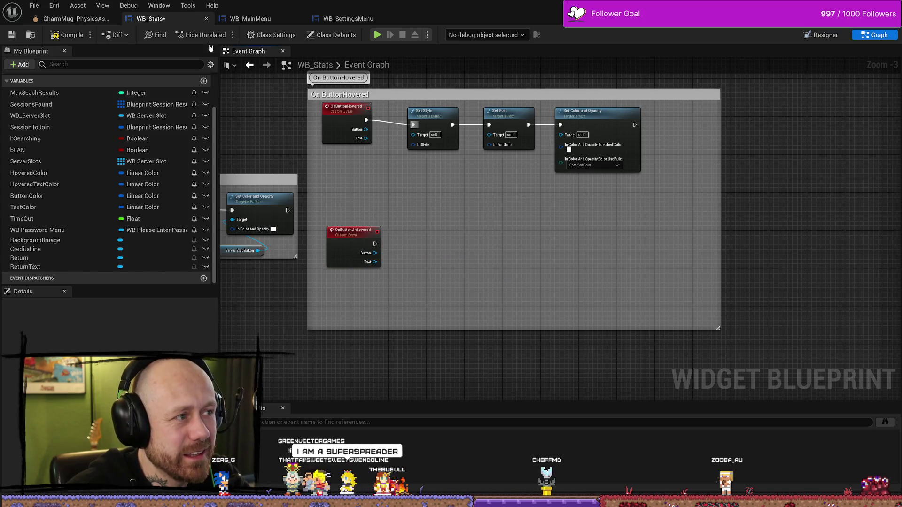
left_click(251, 18)
left_click(348, 18)
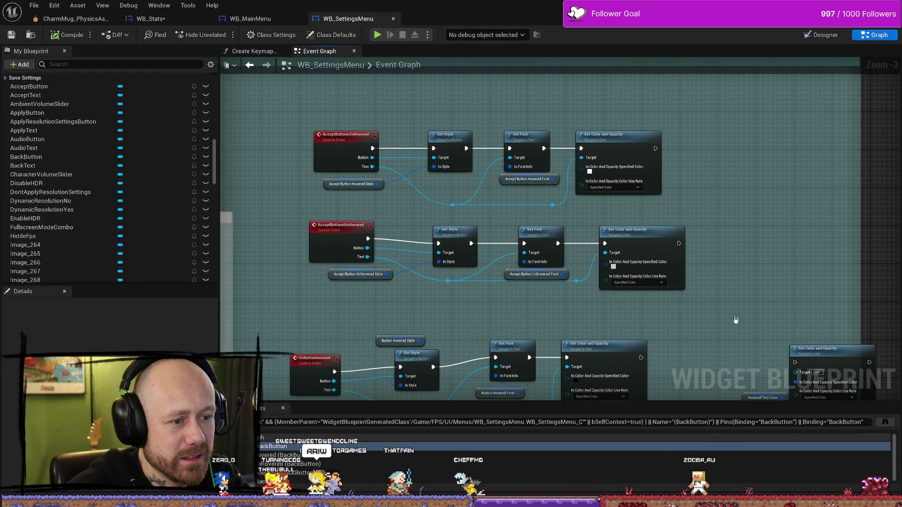
Step: Copy WB_SettingsMenu's unhovered Set Style, Set Font and Set Color nodes and paste them beside WB_Stats' OnButtonUnhovered
left_click_drag(735, 311, 433, 237)
left_click(448, 281, "ctrl")
left_click(534, 274, "ctrl")
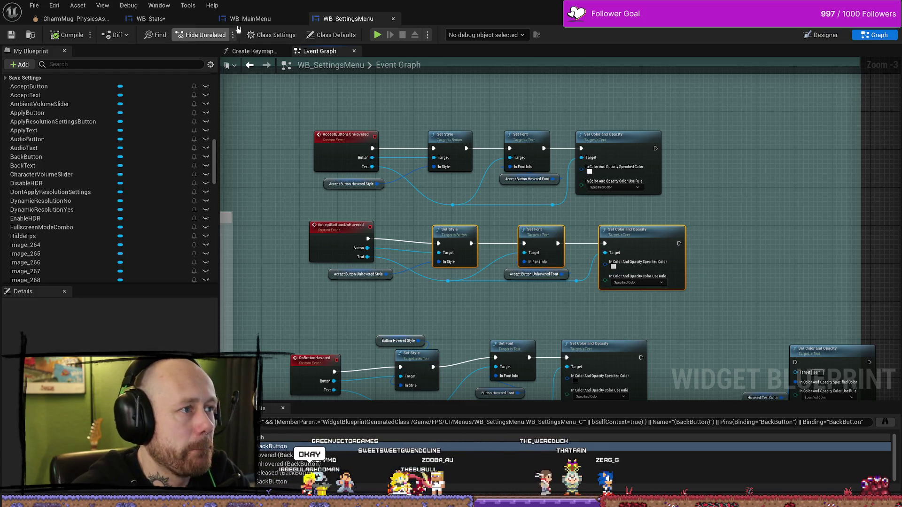
left_click(150, 18)
key("ctrl+v")
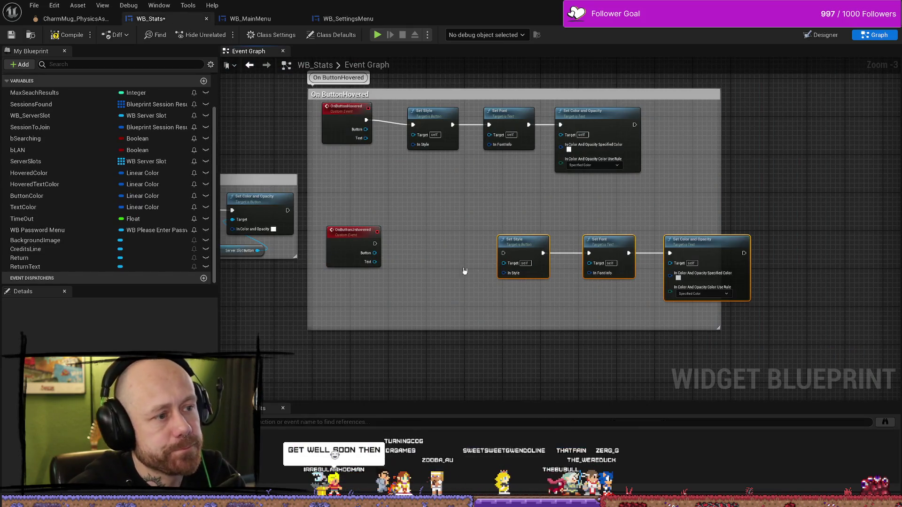
left_click_drag(503, 256, 505, 254)
left_click_drag(728, 218, 601, 274)
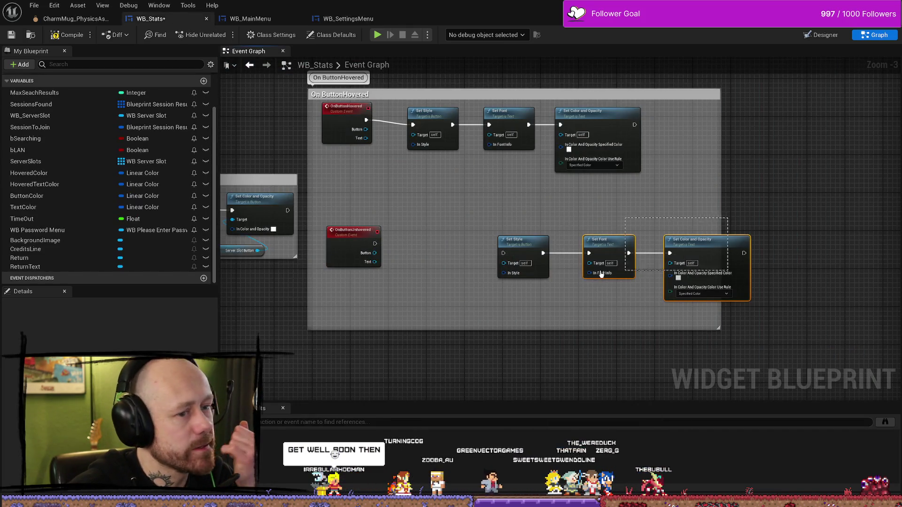
left_click_drag(520, 255, 438, 245)
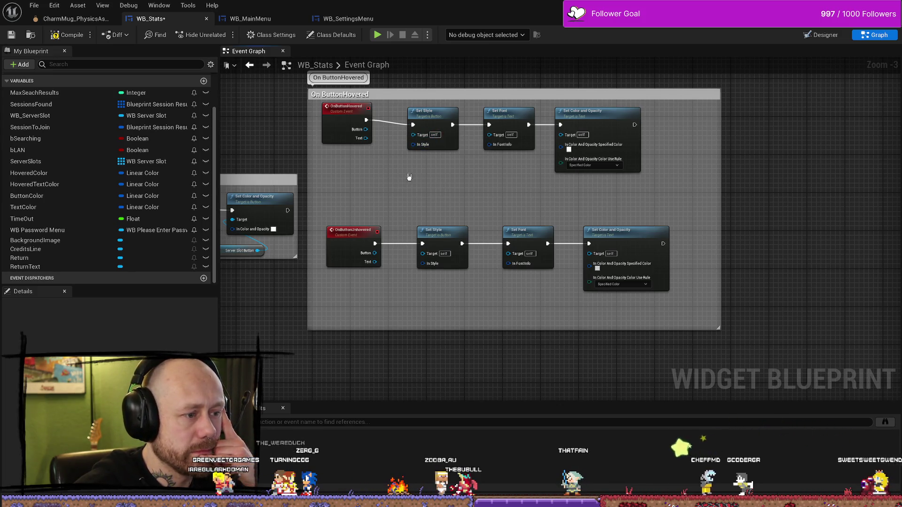
left_click(249, 19)
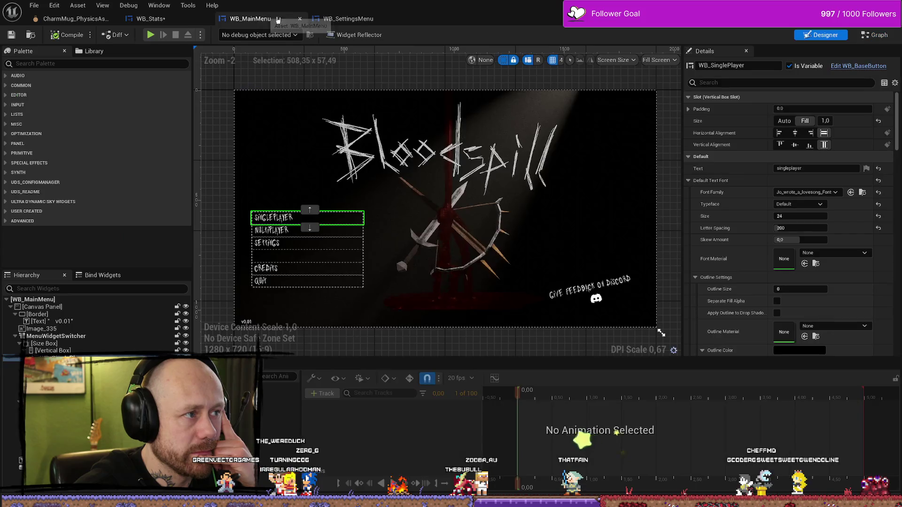
Step: Wire OnButtonHovered's Button output to Set Style's target through a reroute point
left_click(324, 20)
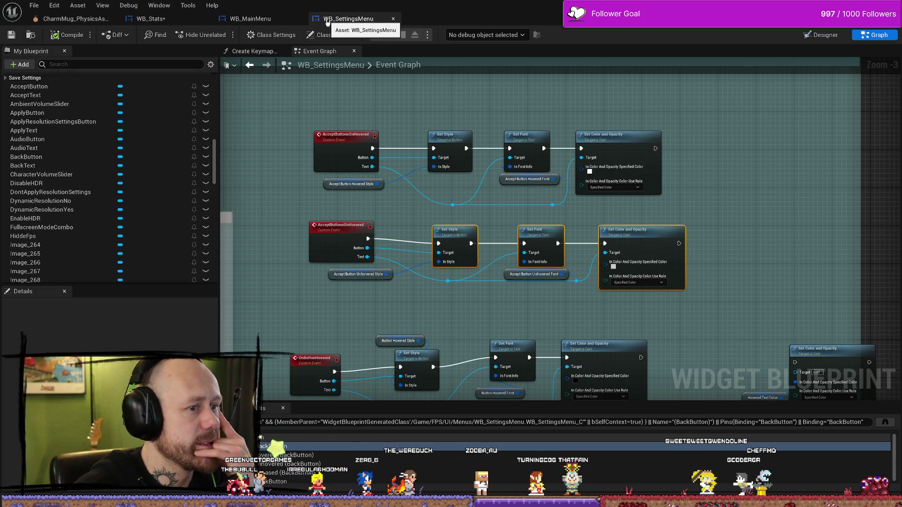
left_click(275, 21)
left_click(344, 19)
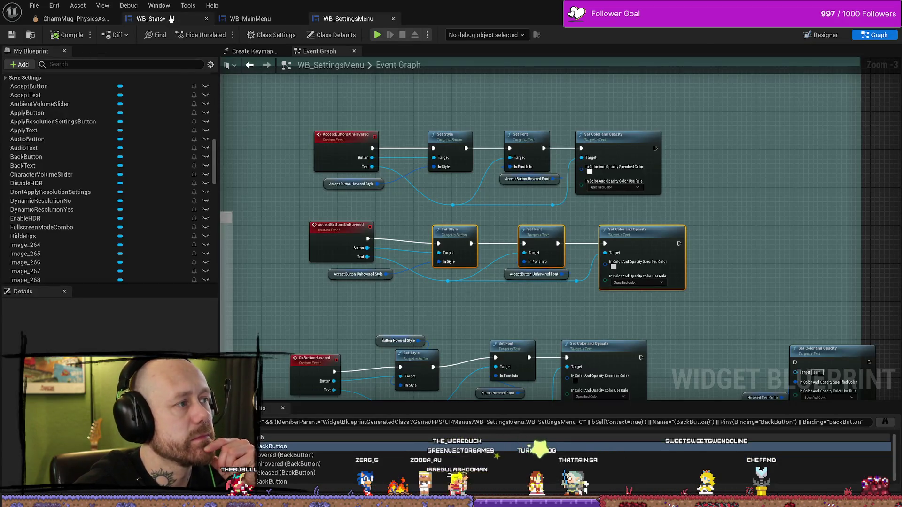
left_click(149, 18)
left_click(346, 143)
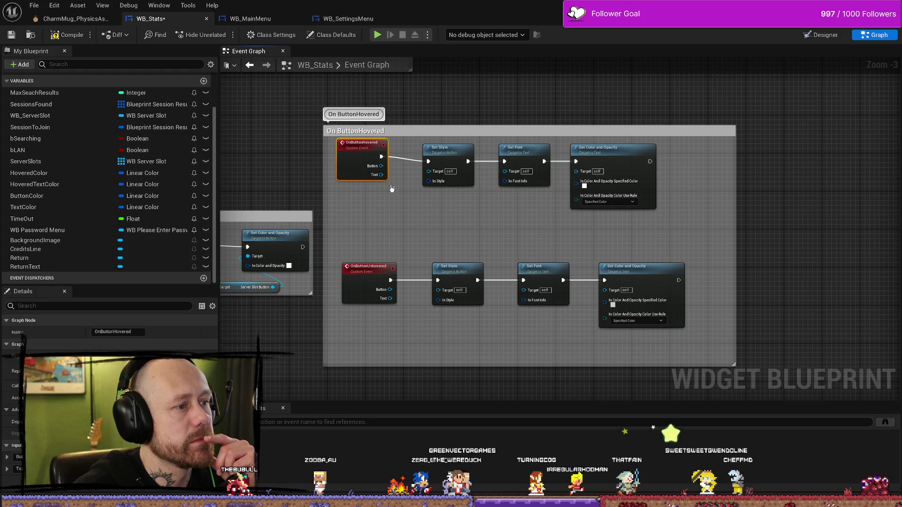
mouse_move(366, 148)
left_mouse_down()
mouse_move(366, 158)
mouse_move(408, 177)
mouse_move(510, 181)
mouse_move(505, 171)
left_mouse_up()
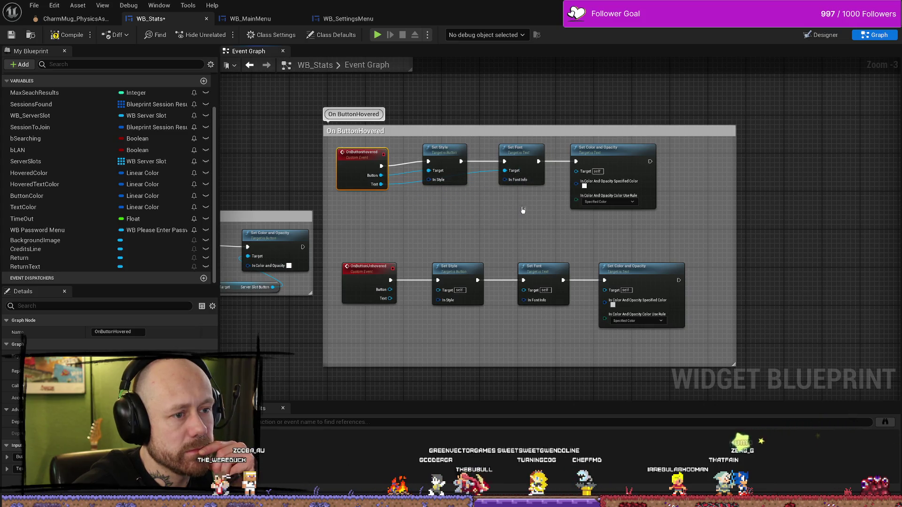
double_click(488, 176)
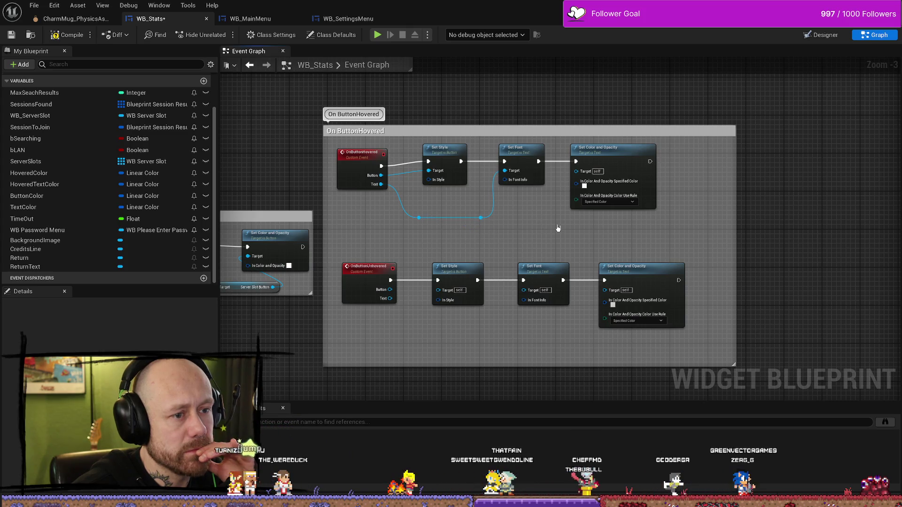
left_click_drag(558, 229, 534, 230)
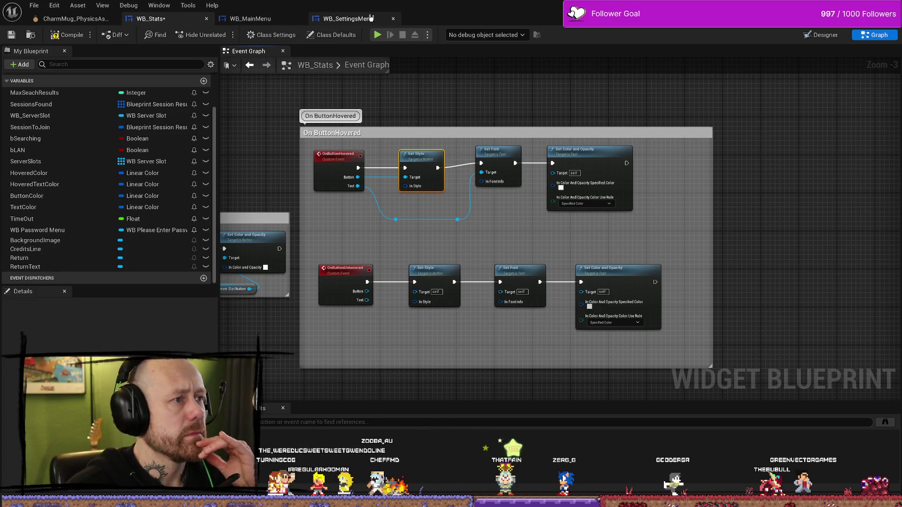
Step: Recheck WB_SettingsMenu's wiring, move the WB_Stats tab after WB_MainMenu, and wire the unhovered Button output
left_click(289, 19)
left_click(343, 19)
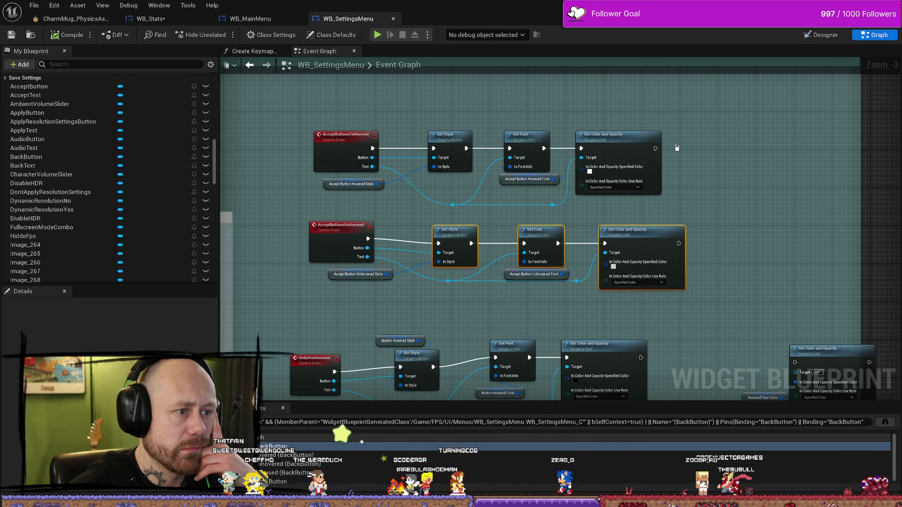
left_click(249, 21)
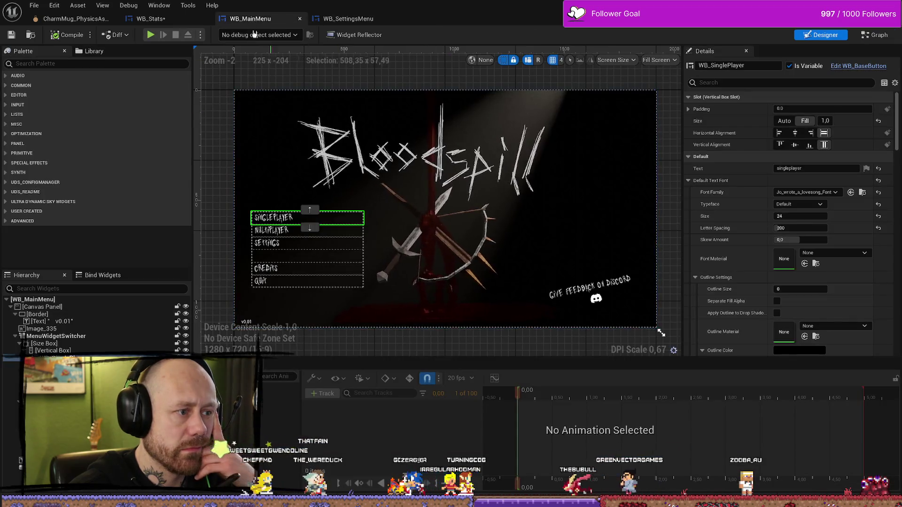
left_click(160, 19)
left_click_drag(247, 23, 247, 22)
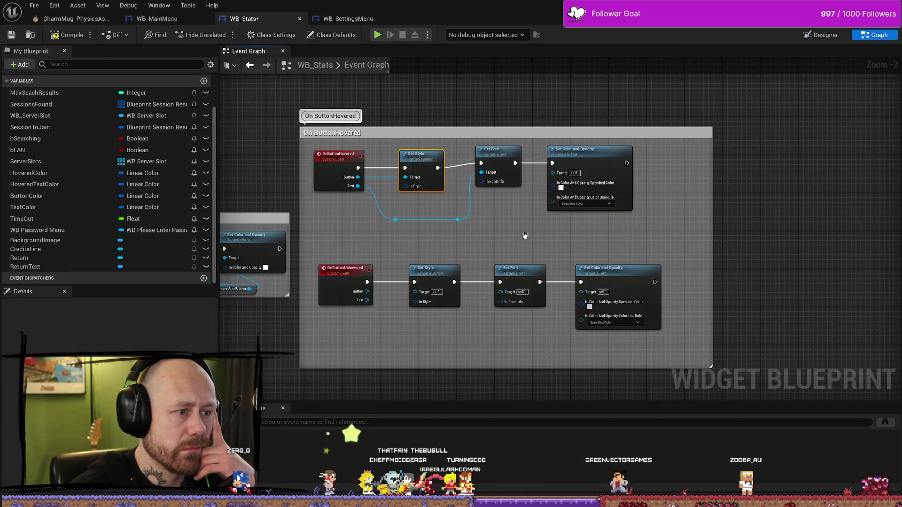
mouse_move(457, 219)
left_mouse_down()
mouse_move(548, 198)
mouse_move(553, 172)
left_mouse_up()
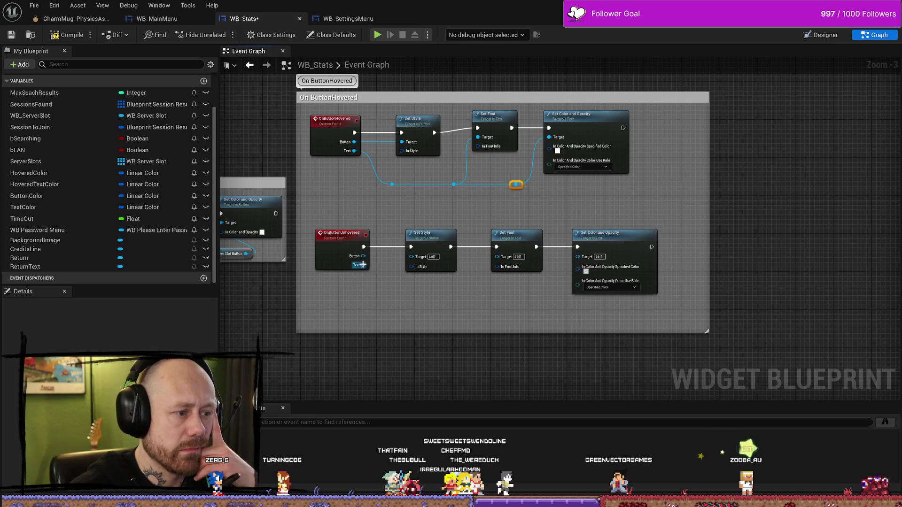
Step: Route OnButtonUnhovered's Text to the Set Font and Set Color and Opacity targets via reroutes, then compile
mouse_move(362, 264)
left_mouse_down()
mouse_move(452, 311)
mouse_move(500, 259)
left_mouse_up()
double_click(485, 259)
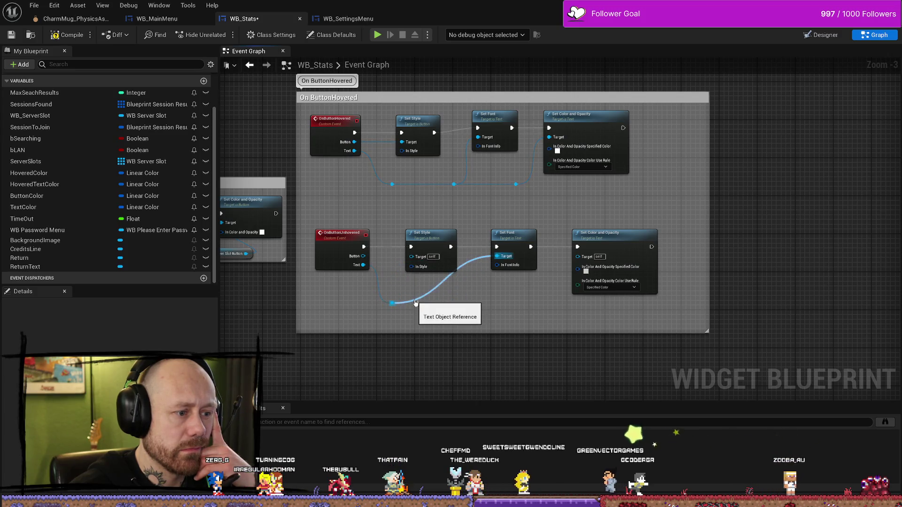
double_click(413, 300)
mouse_move(413, 301)
left_mouse_down()
mouse_move(501, 303)
mouse_move(477, 306)
mouse_move(579, 274)
mouse_move(577, 256)
left_mouse_up()
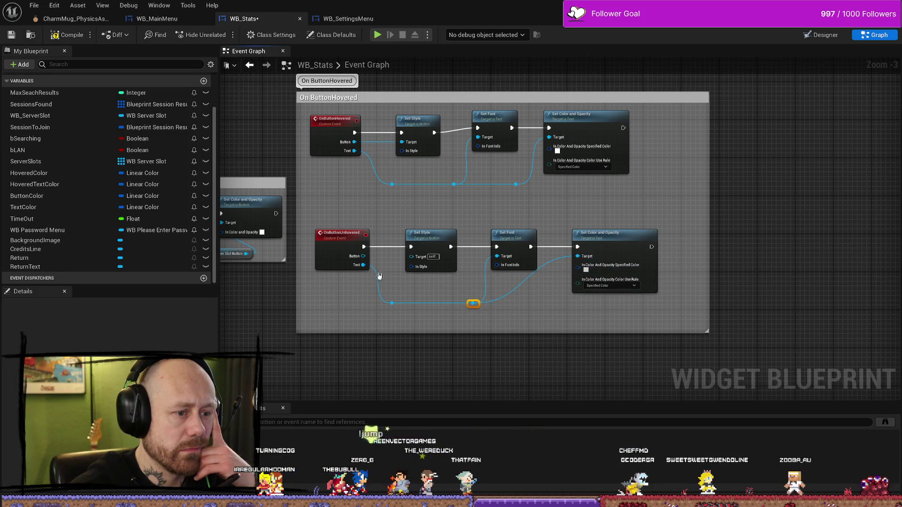
left_click_drag(363, 256, 441, 261)
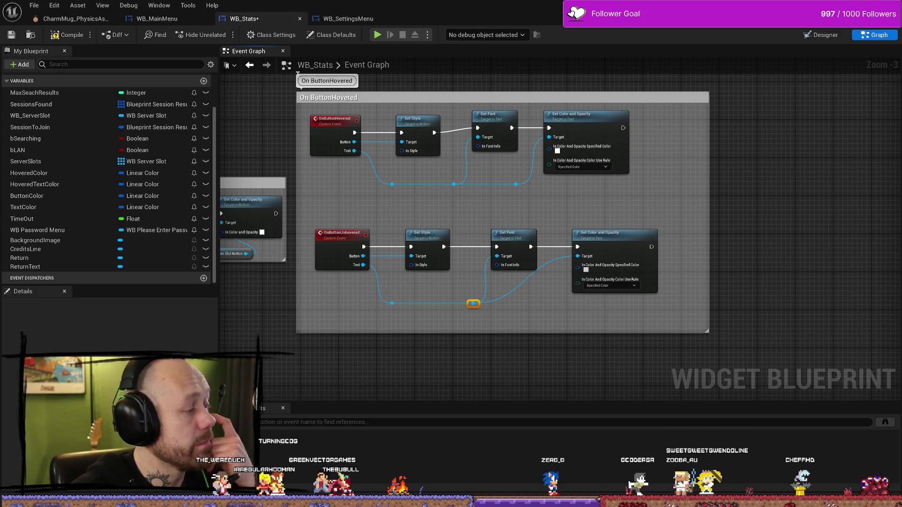
left_click(84, 38)
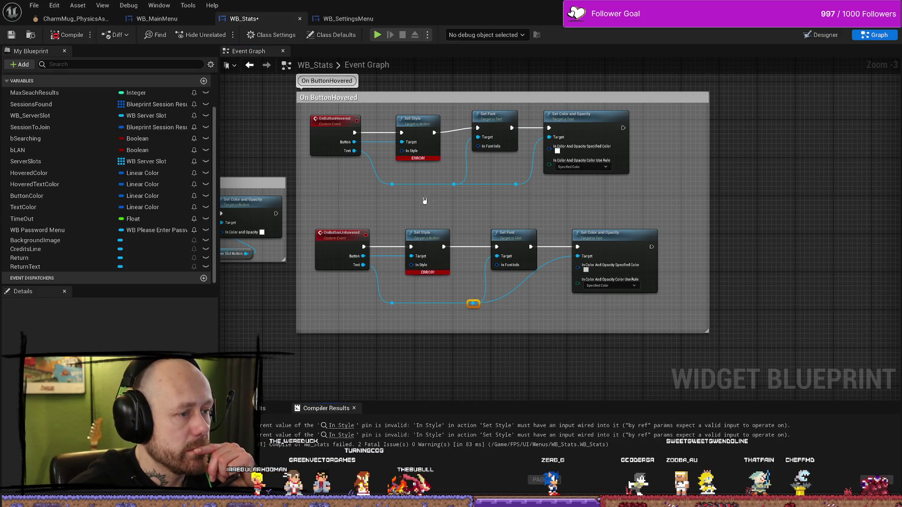
Step: Promote the hovered Set Style's In Style pin to a variable named ButtonHoveredStyle and recompile
mouse_move(425, 201)
left_mouse_down()
mouse_move(464, 209)
mouse_move(446, 216)
mouse_move(504, 202)
mouse_move(497, 207)
left_mouse_up()
right_click(451, 165)
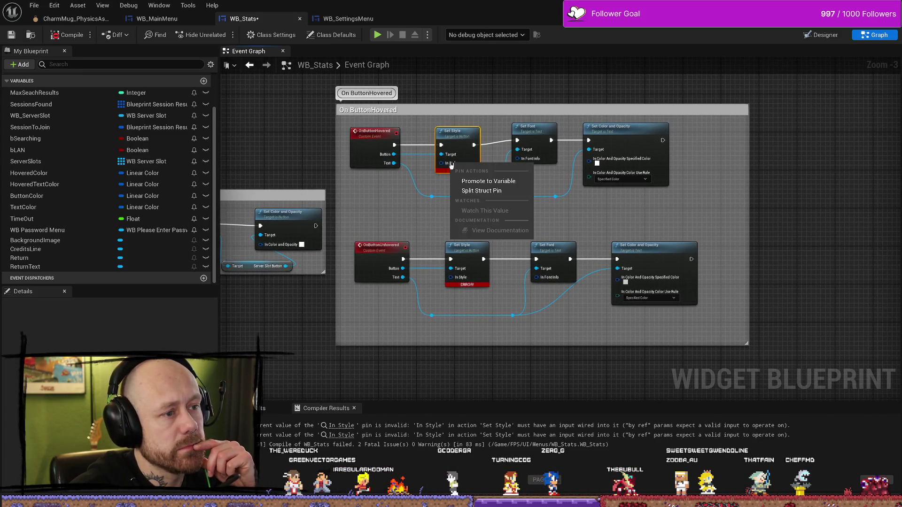
left_click(496, 182)
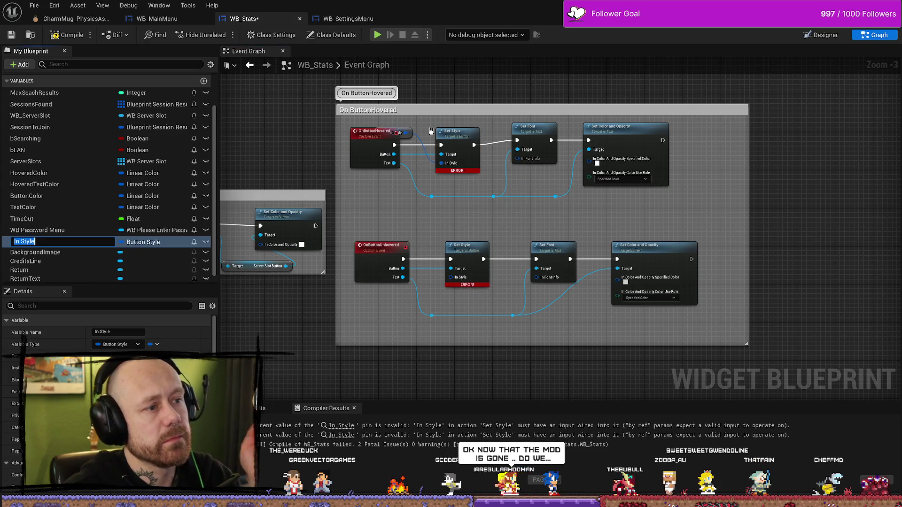
left_click_drag(400, 132, 383, 185)
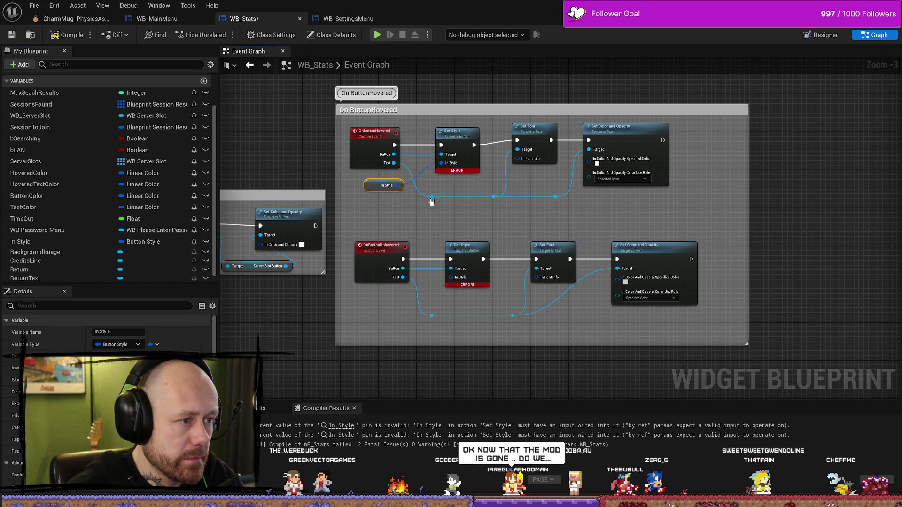
scroll(431, 202, "up", 2)
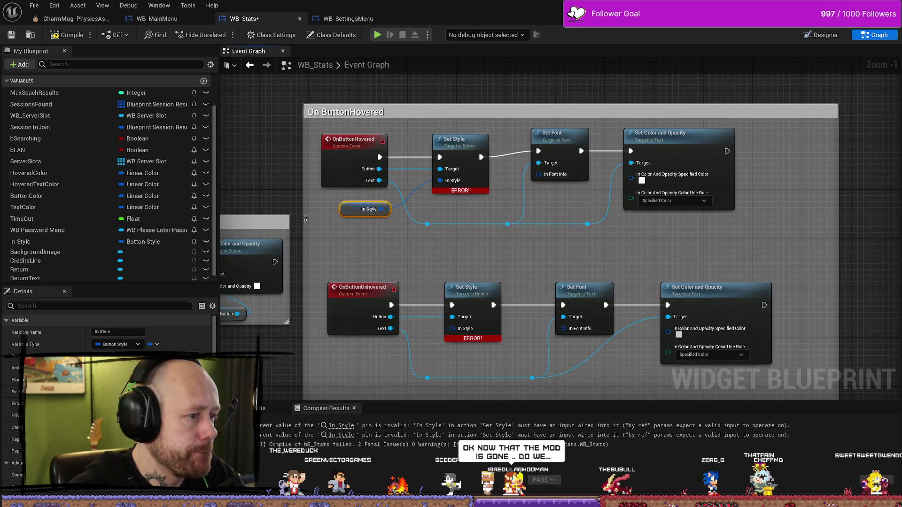
scroll(94, 249, "down", 1)
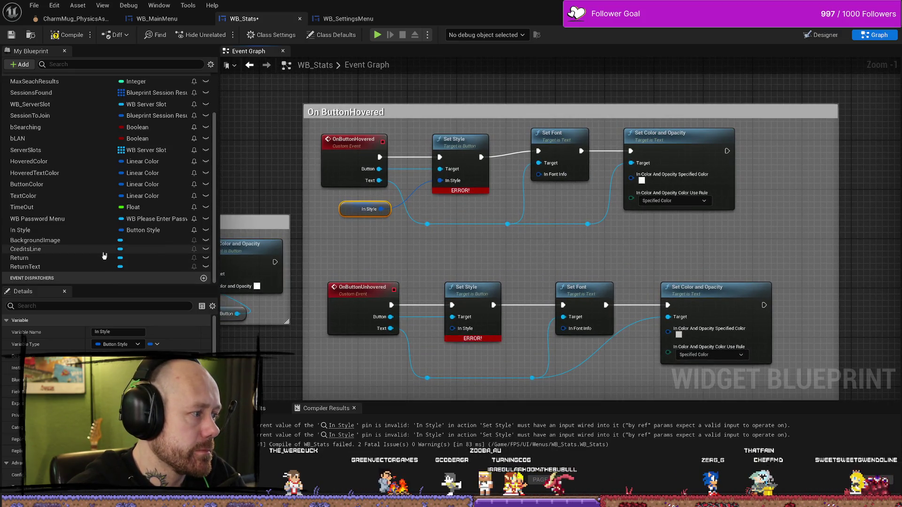
left_click(70, 230)
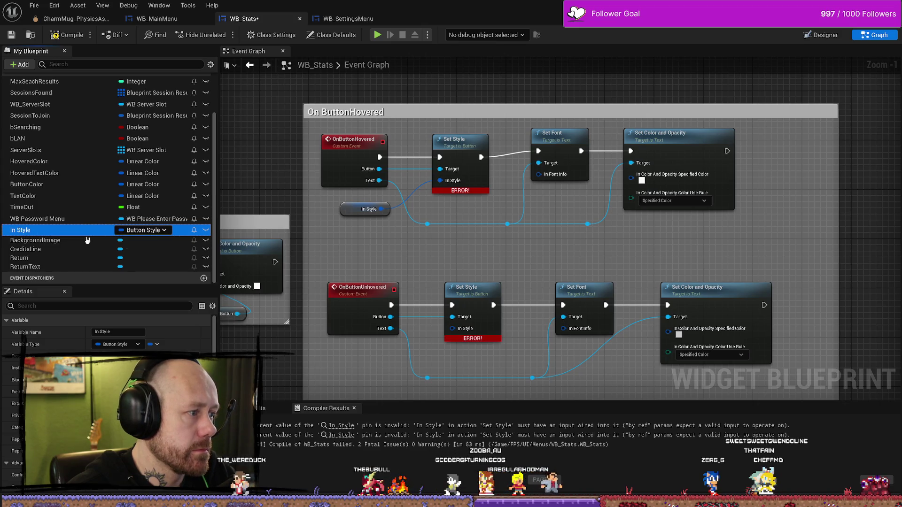
key("F2")
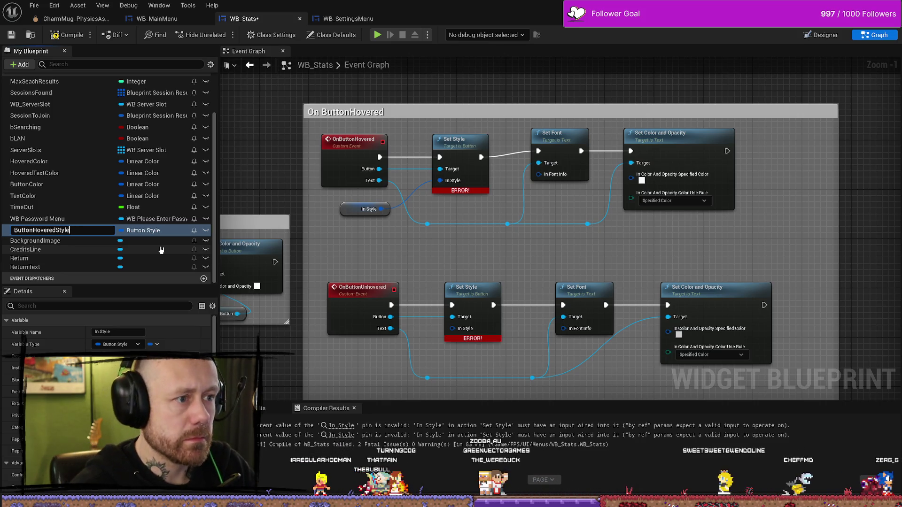
key("Return")
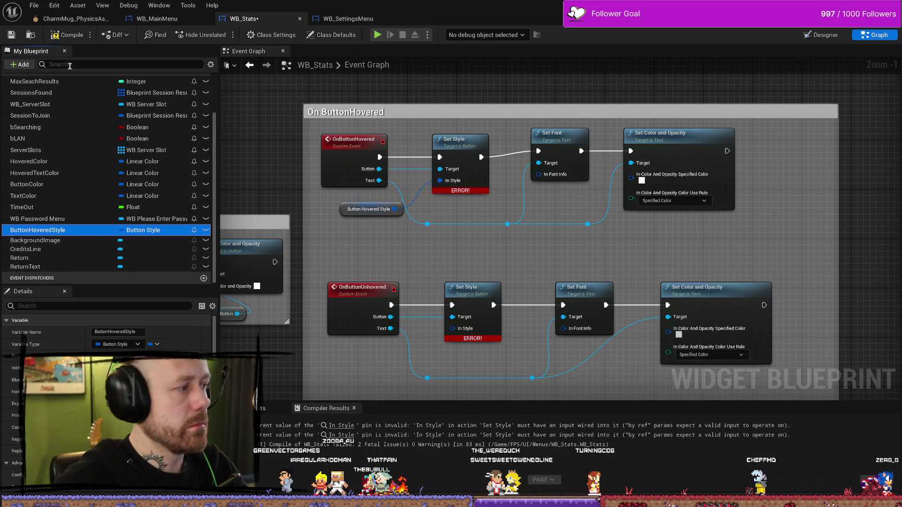
left_click(66, 34)
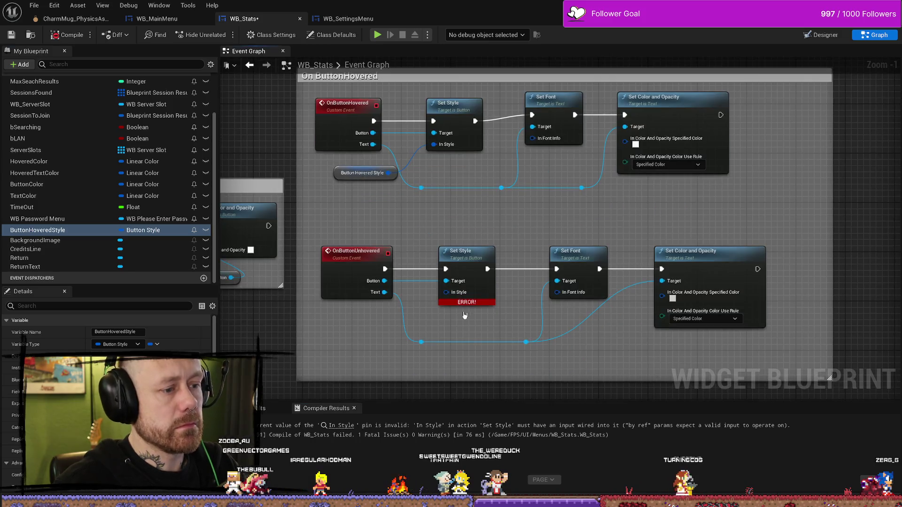
Step: Promote the unhovered Set Style's In Style pin to ButtonUnhoveredStyle and recompile without errors
right_click(458, 298)
left_click(496, 314)
type("ButtonUnhov")
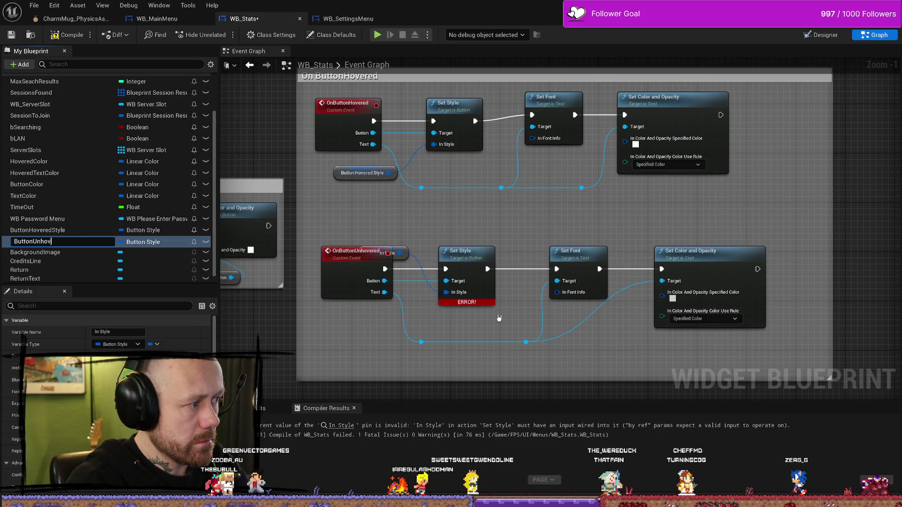
type("ered")
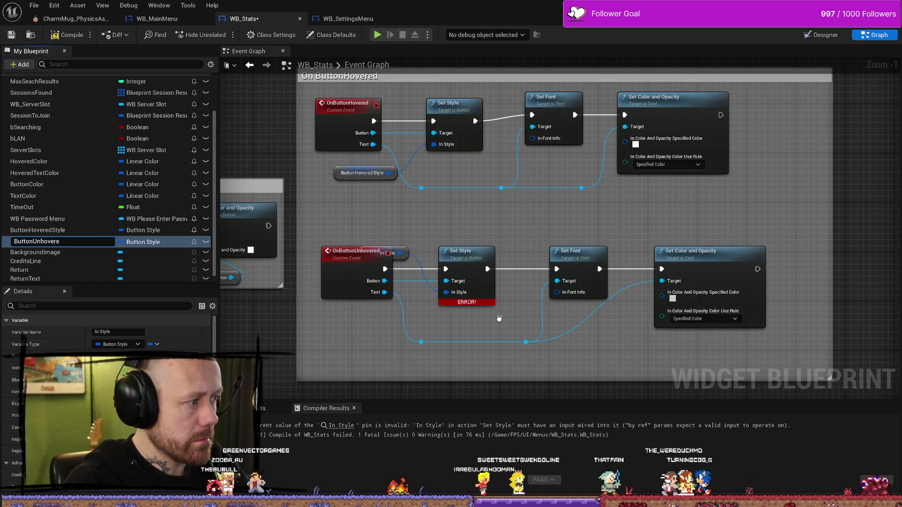
type("Style")
key("Return")
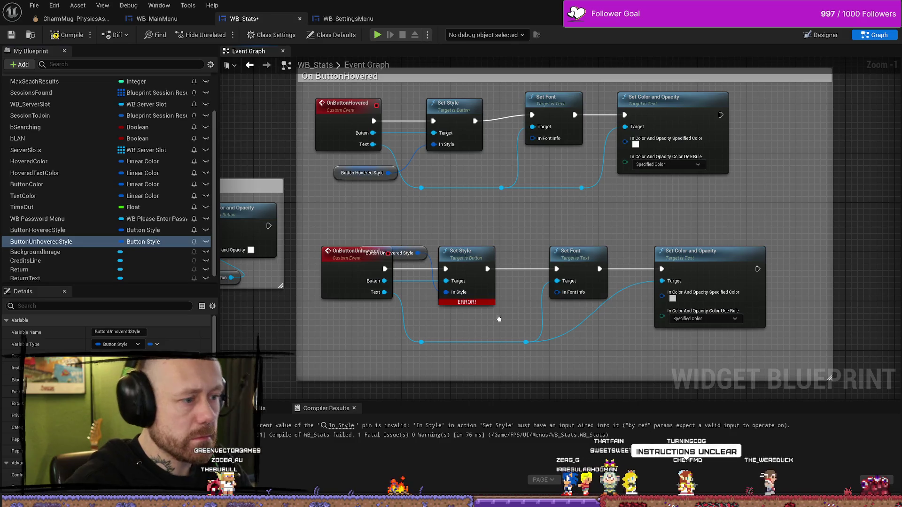
left_click_drag(404, 253, 374, 321)
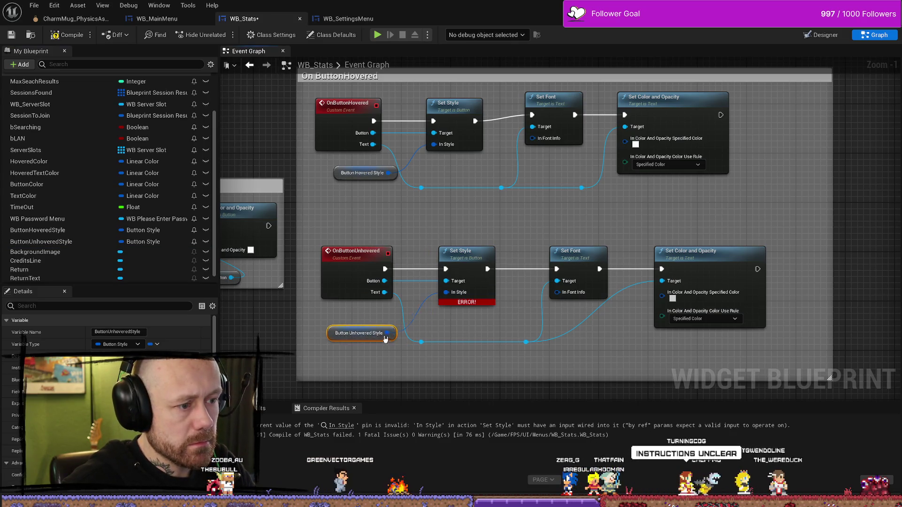
left_click(67, 35)
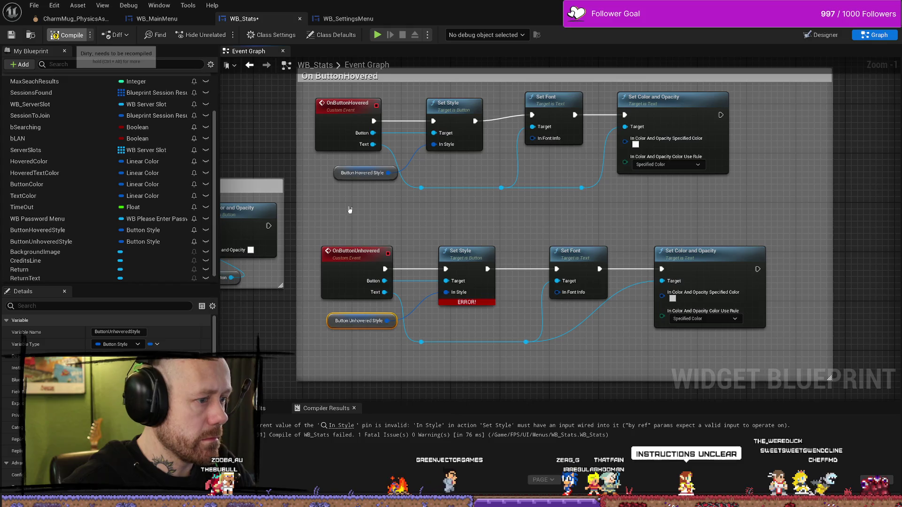
scroll(547, 223, "up", 1)
scroll(533, 188, "down", 1)
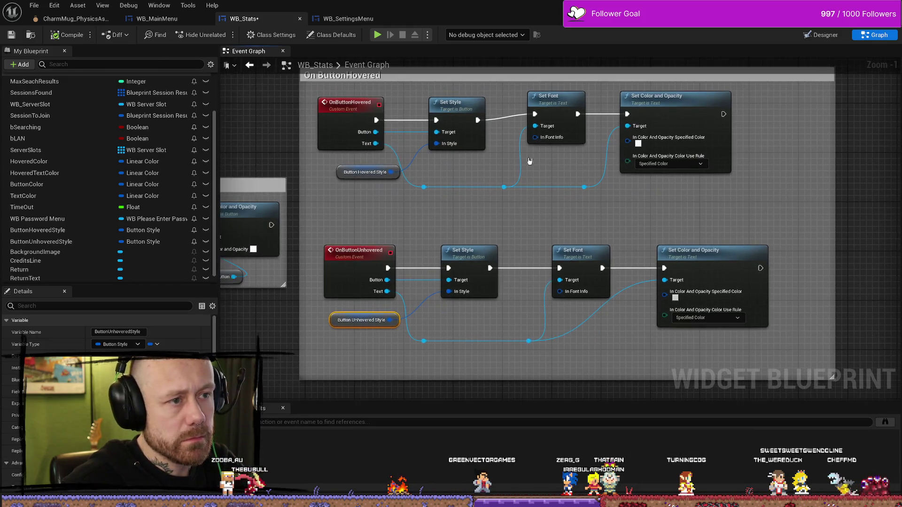
left_click(331, 19)
left_click(244, 19)
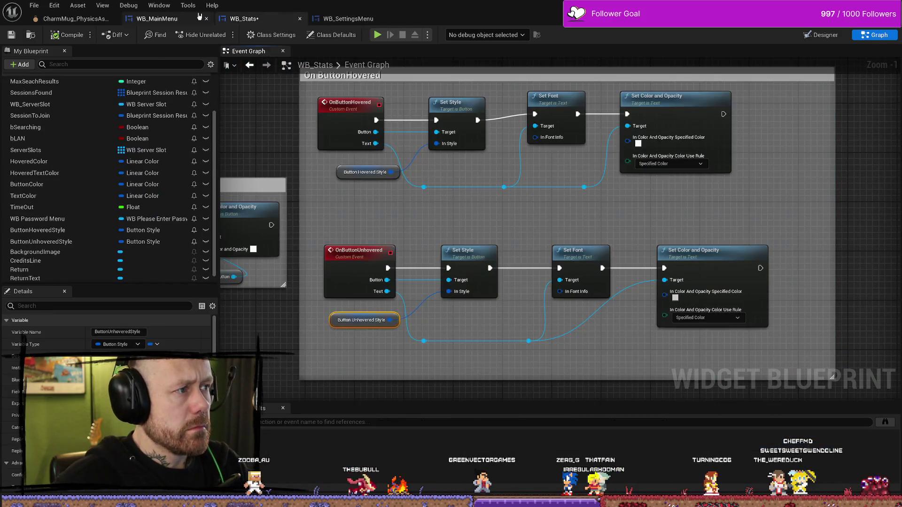
left_click(347, 18)
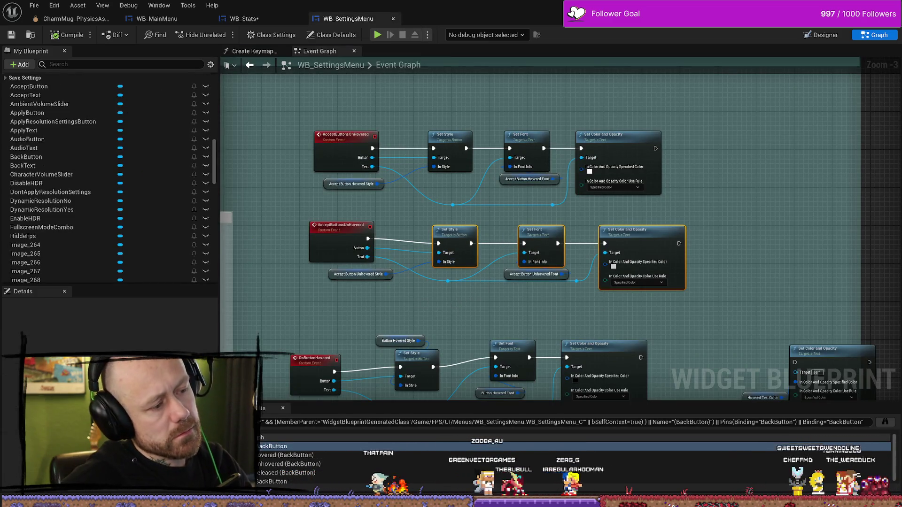
Step: Find the Accept button nodes in WB_SettingsMenu's graph and check the Accept Button Hovered Font variable's type
left_click_drag(458, 317, 478, 290)
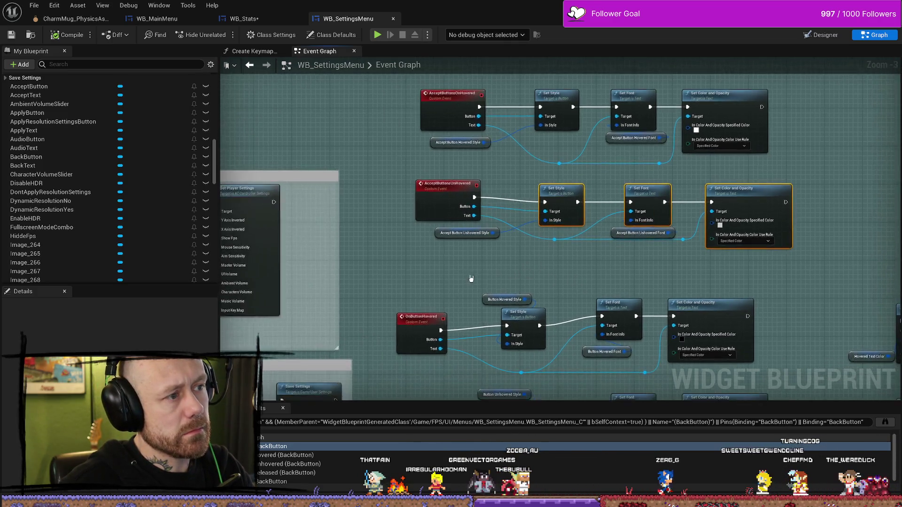
scroll(469, 277, "down", 6)
scroll(497, 225, "up", 5)
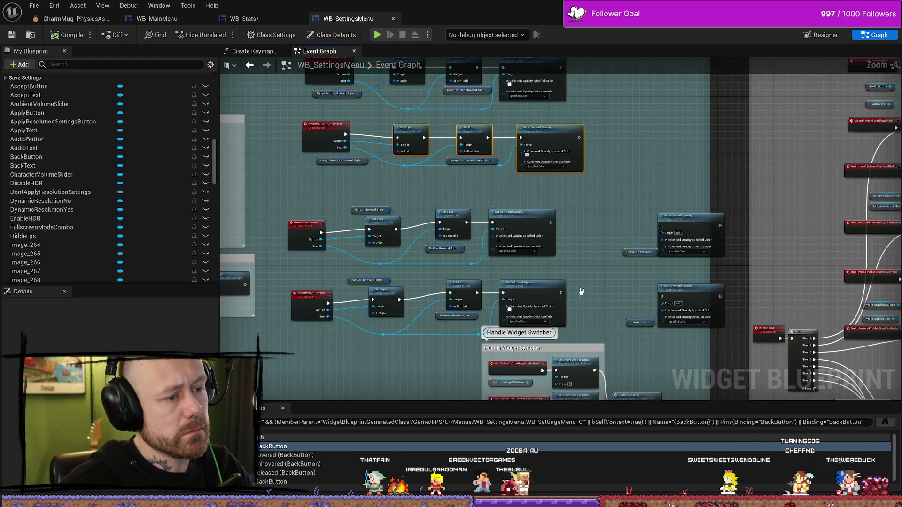
mouse_move(497, 225)
left_mouse_down()
mouse_move(548, 217)
mouse_move(569, 274)
mouse_move(447, 212)
mouse_move(472, 289)
left_mouse_up()
scroll(381, 181, "up", 4)
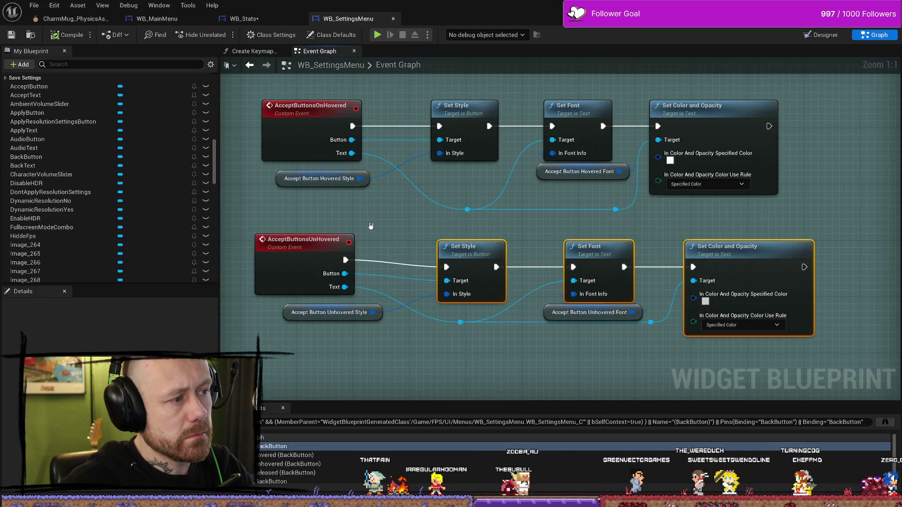
left_click(541, 172)
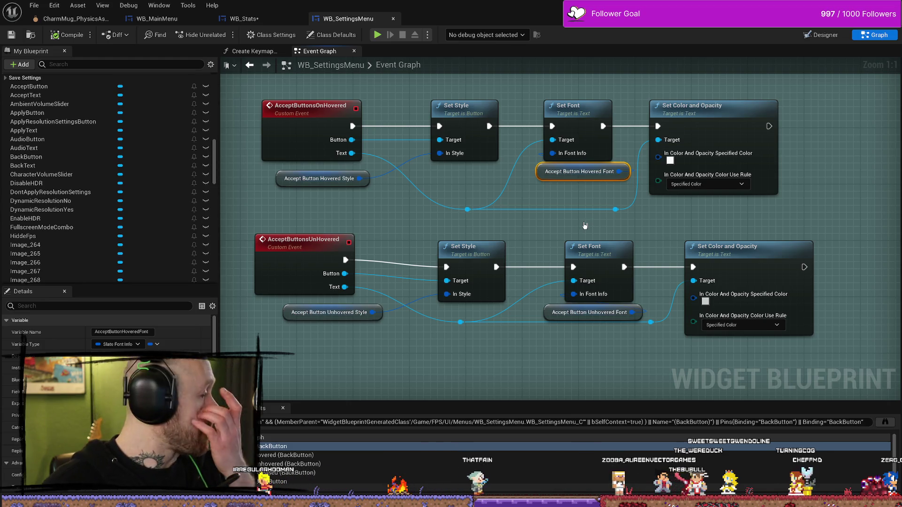
Step: Promote the hovered Set Font's In Font Info pin to a variable named ButtonHoveredFont
left_click(242, 18)
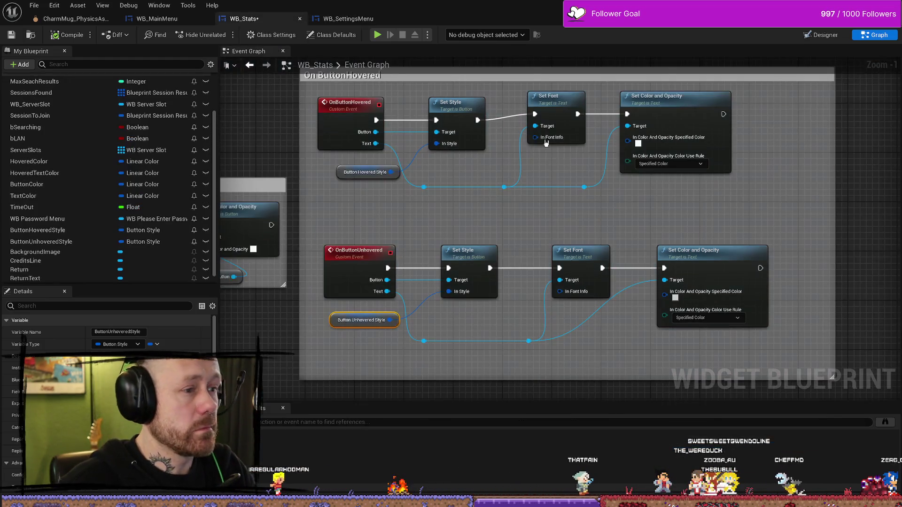
right_click(551, 138)
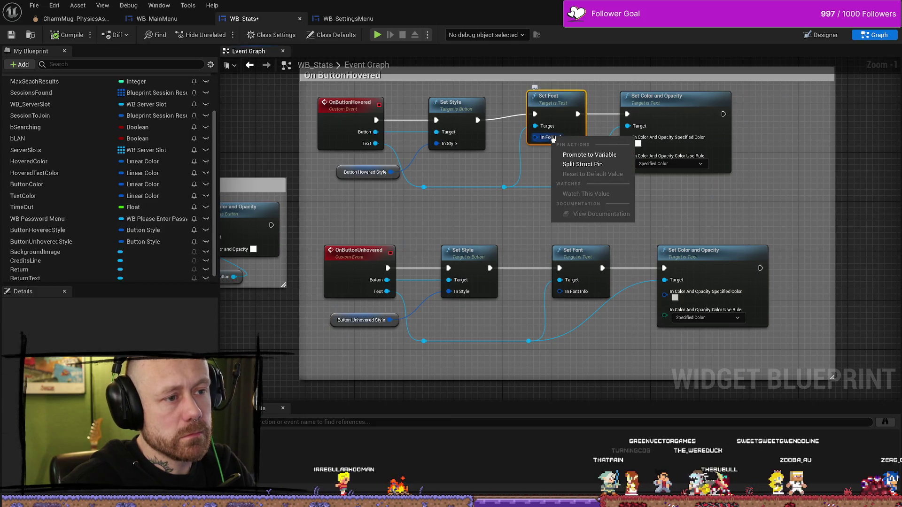
left_click(573, 151)
mouse_move(492, 103)
left_mouse_down()
mouse_move(576, 197)
mouse_move(564, 169)
mouse_move(523, 184)
mouse_move(486, 178)
left_mouse_up()
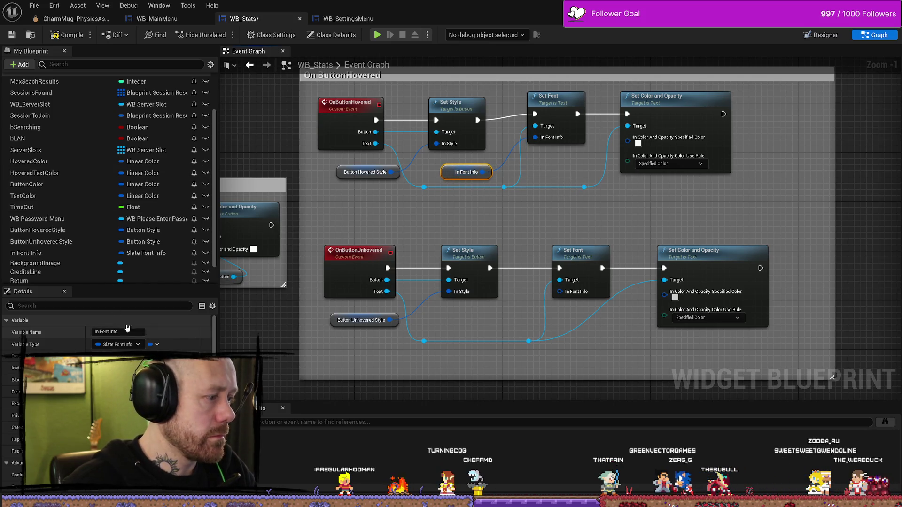
scroll(42, 264, "down", 2)
left_click(43, 230)
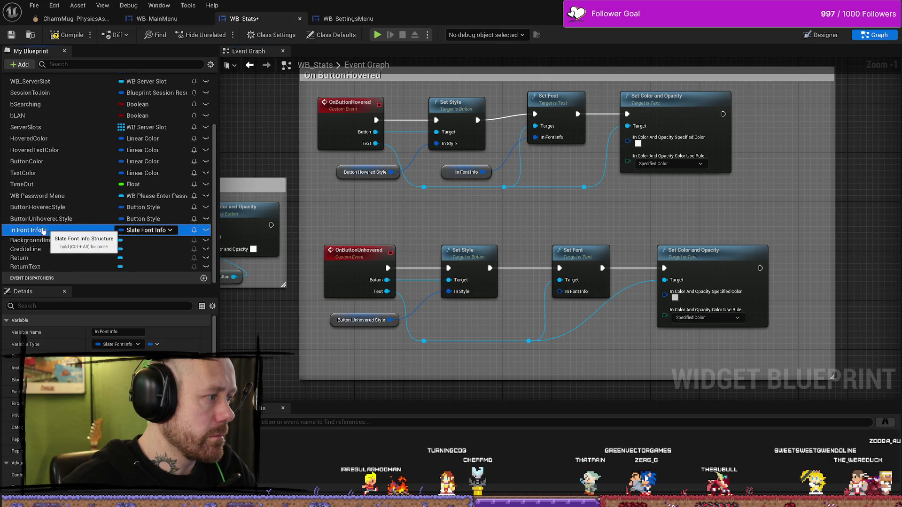
left_click(70, 333)
left_click(127, 332)
type("ButtonHov")
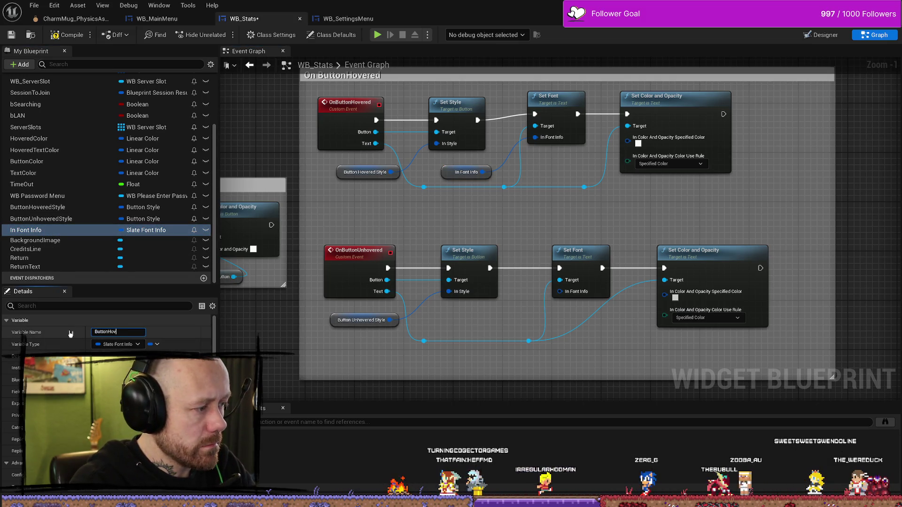
type("eredFon")
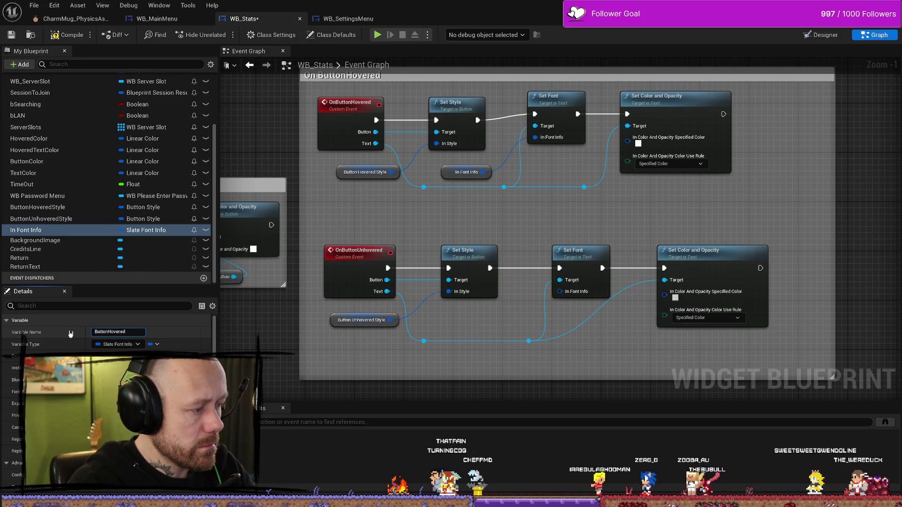
type("t")
key("Return")
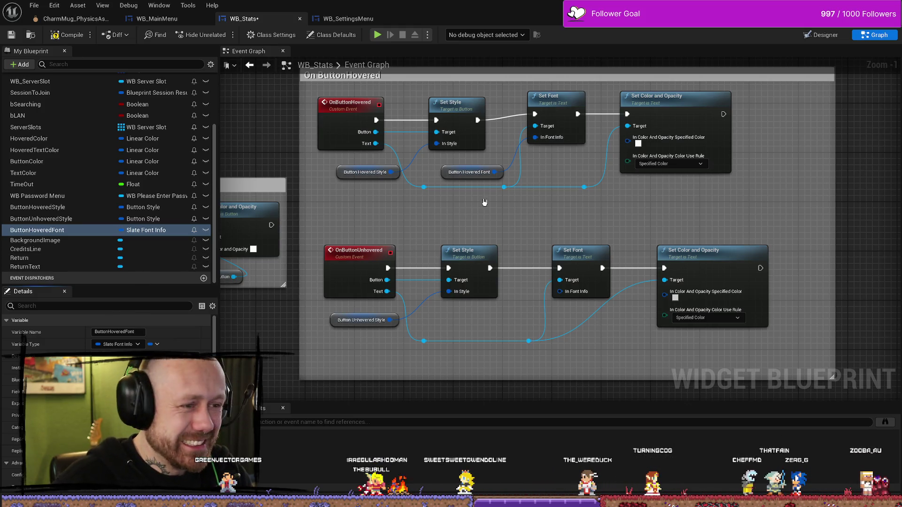
Step: Promote the unhovered Set Font's input to ButtonUnhoveredFont and place its getter below the unhover chain
right_click(548, 299)
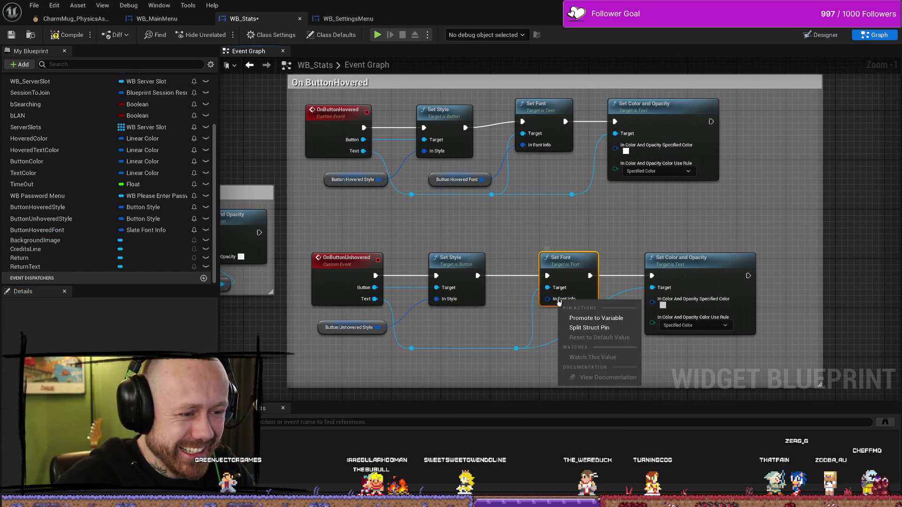
left_click(617, 319)
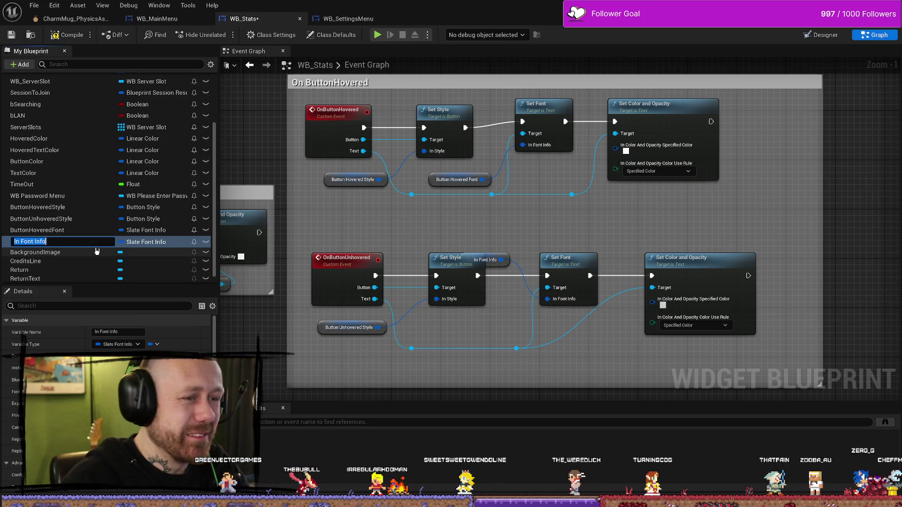
type("But")
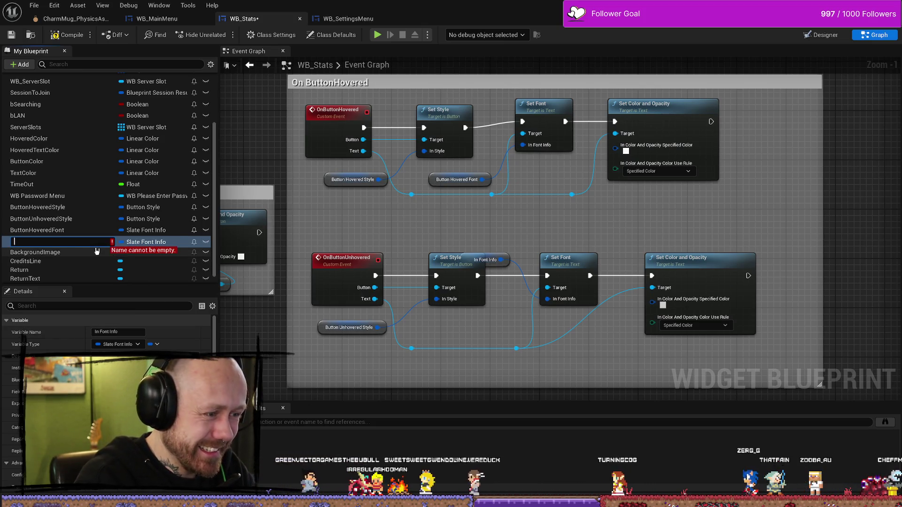
type("tonUn")
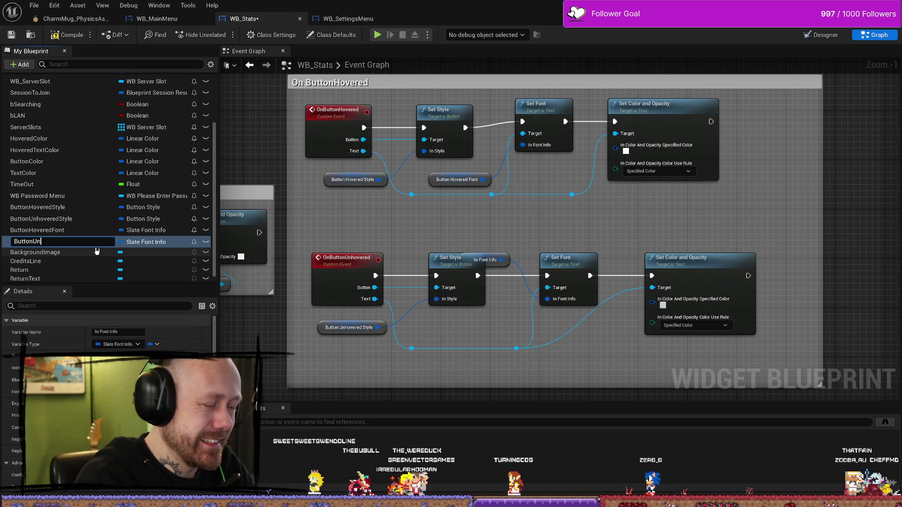
type("ho")
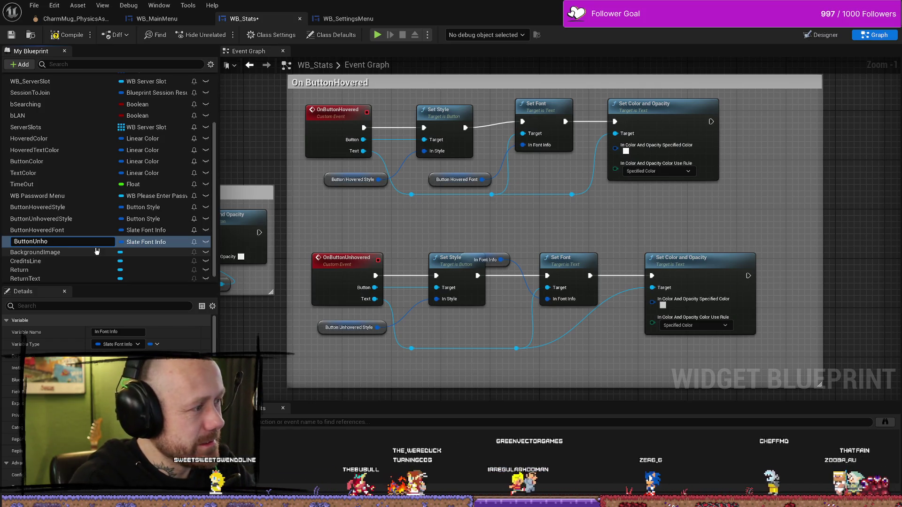
type("veredFont")
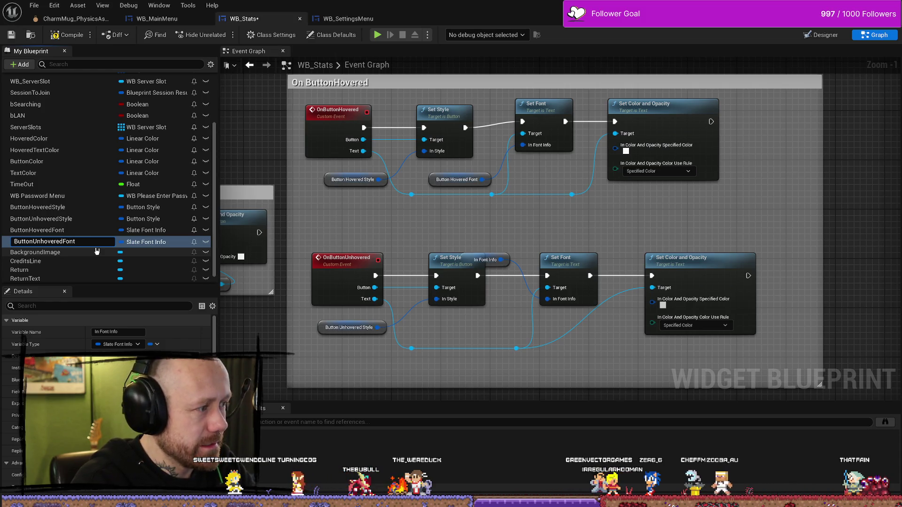
key("Return")
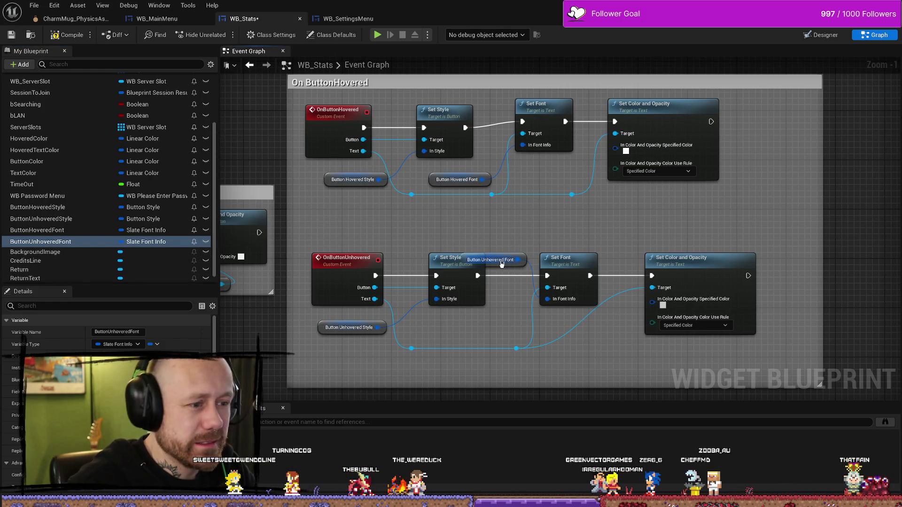
mouse_move(501, 264)
left_mouse_down()
mouse_move(491, 282)
mouse_move(512, 336)
mouse_move(487, 334)
left_mouse_up()
left_click_drag(510, 234, 534, 208)
left_click(507, 192)
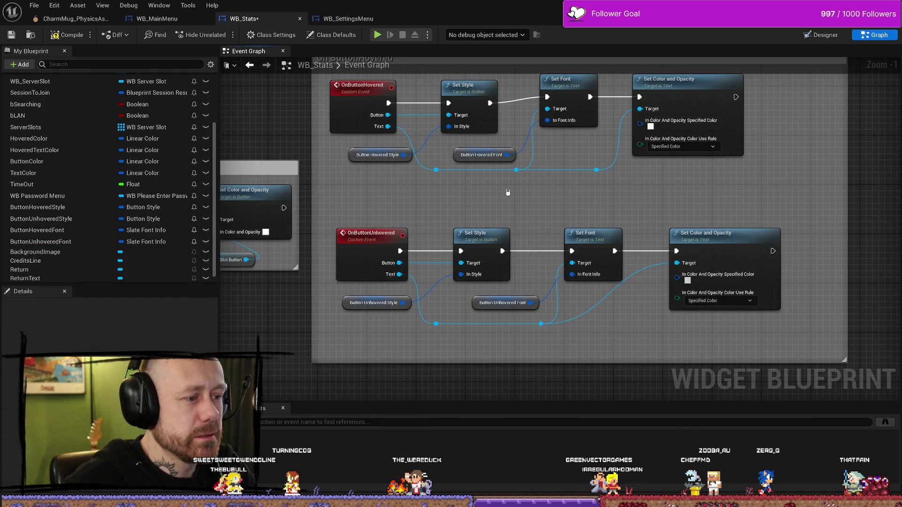
left_click(461, 159)
scroll(160, 347, "down", 5)
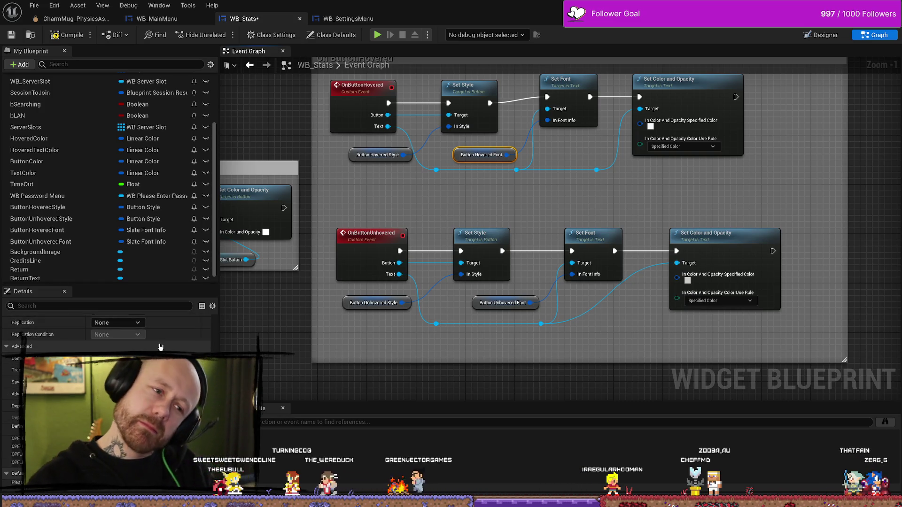
left_click(817, 42)
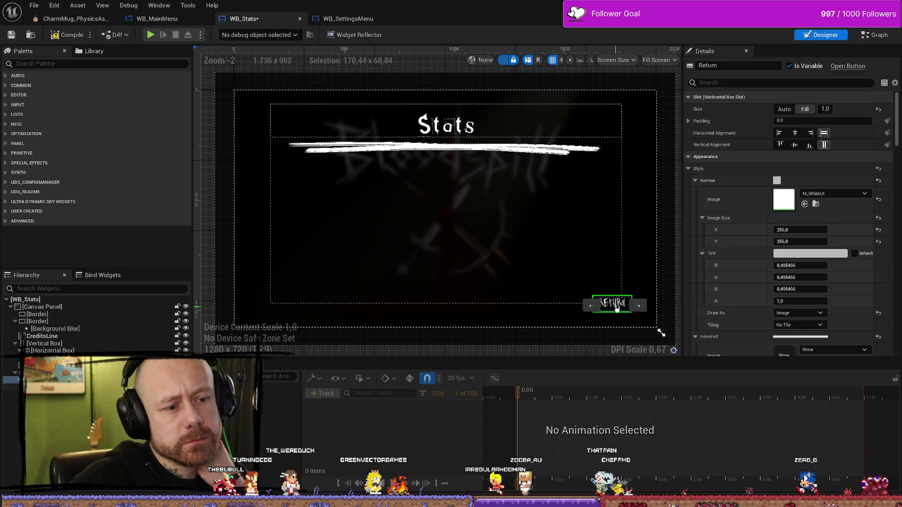
left_click(616, 306)
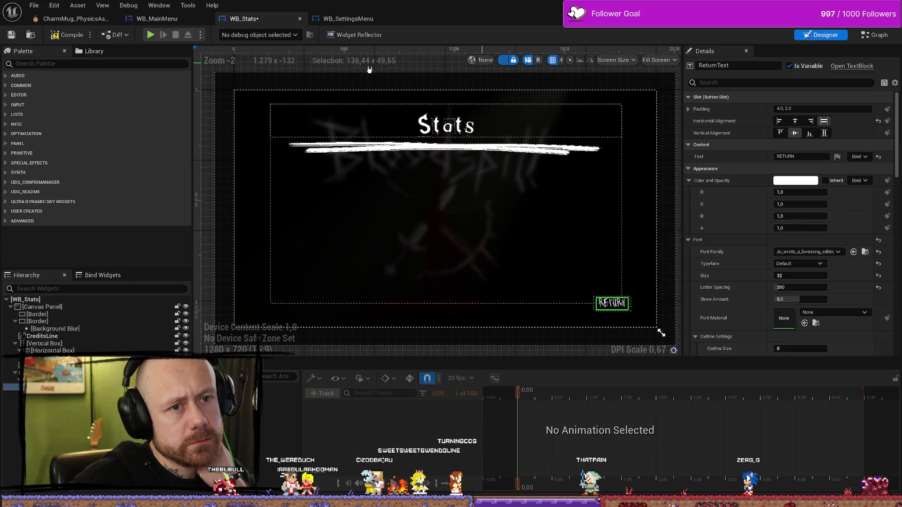
left_click(875, 36)
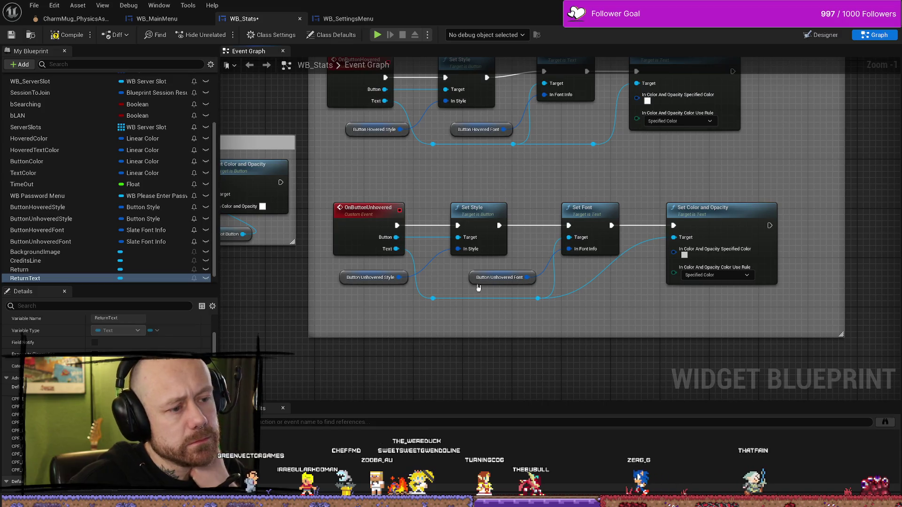
Step: Set ButtonUnhoveredFont's default to the Return text's font, then compile and save WB_Stats
left_click(344, 281)
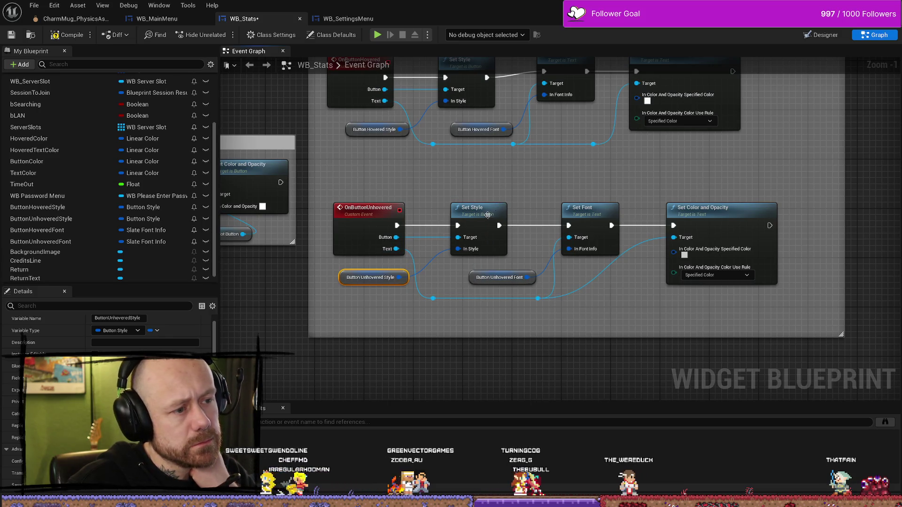
left_click(501, 247)
left_click(590, 217)
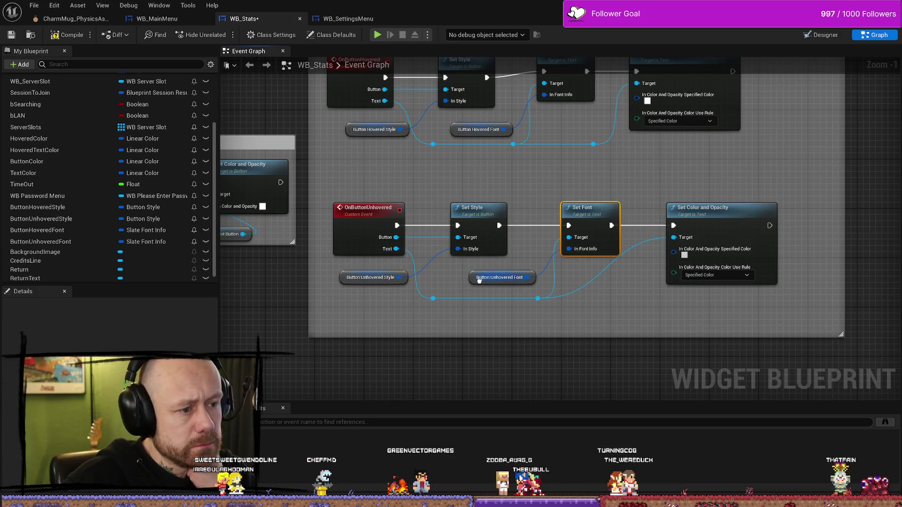
left_click(473, 278)
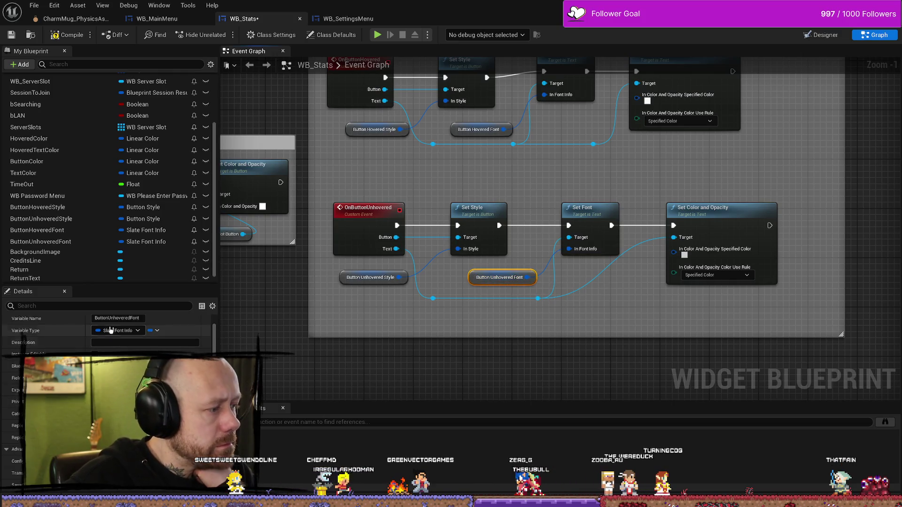
scroll(110, 331, "down", 5)
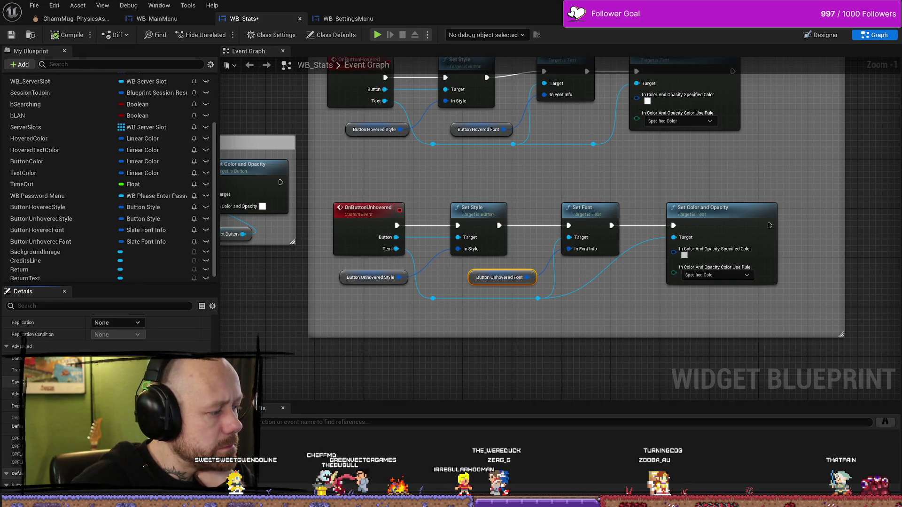
scroll(110, 333, "down", 3)
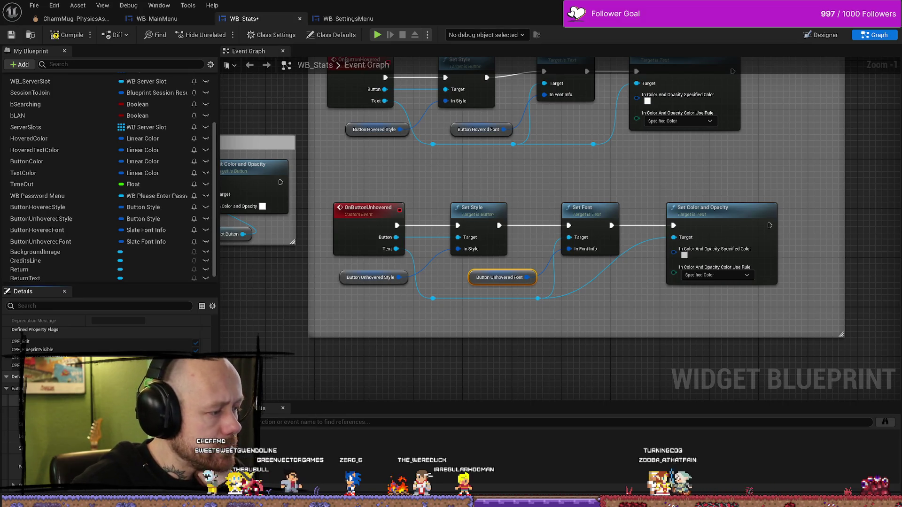
left_click(155, 360)
left_click(184, 343)
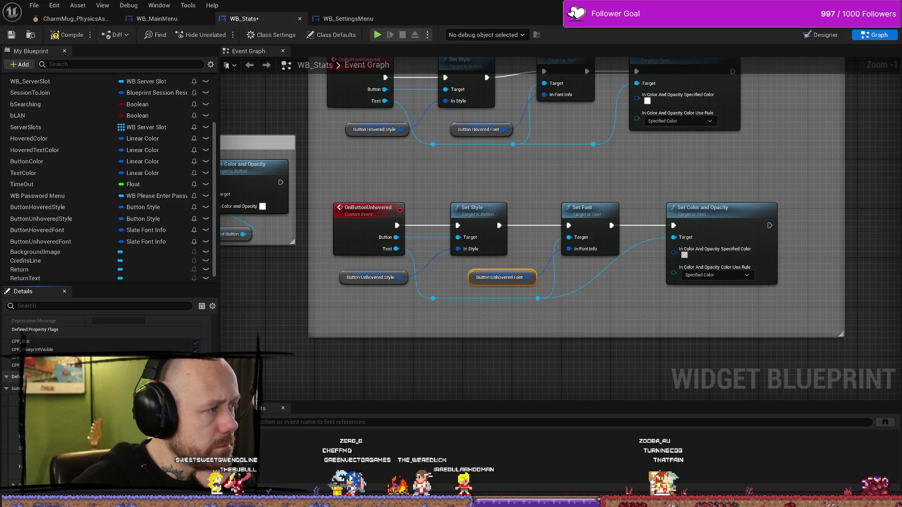
left_click(11, 38)
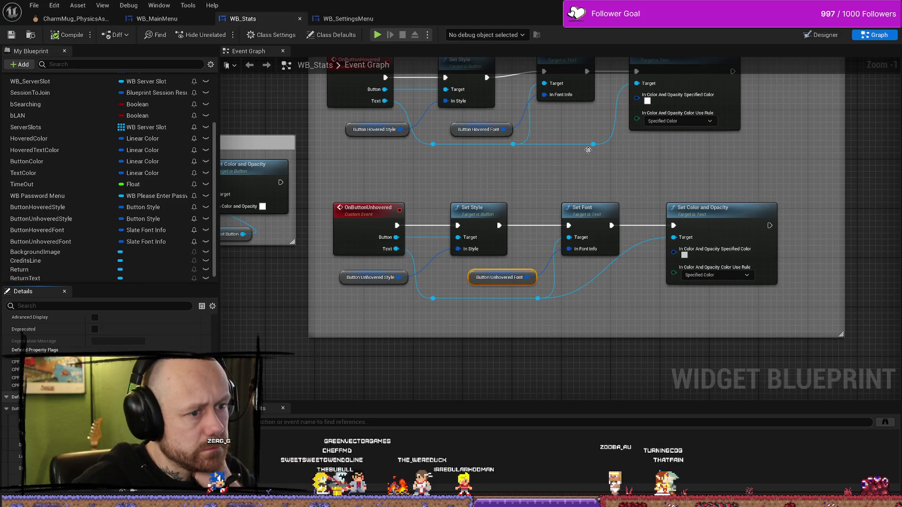
Step: Choose a font asset as ButtonHoveredFont's default value
left_click_drag(588, 150, 522, 222)
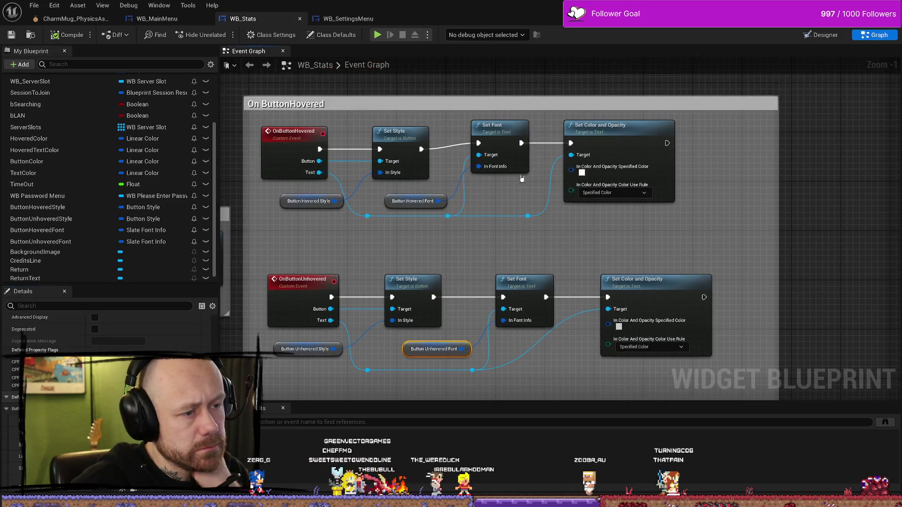
left_click(396, 196)
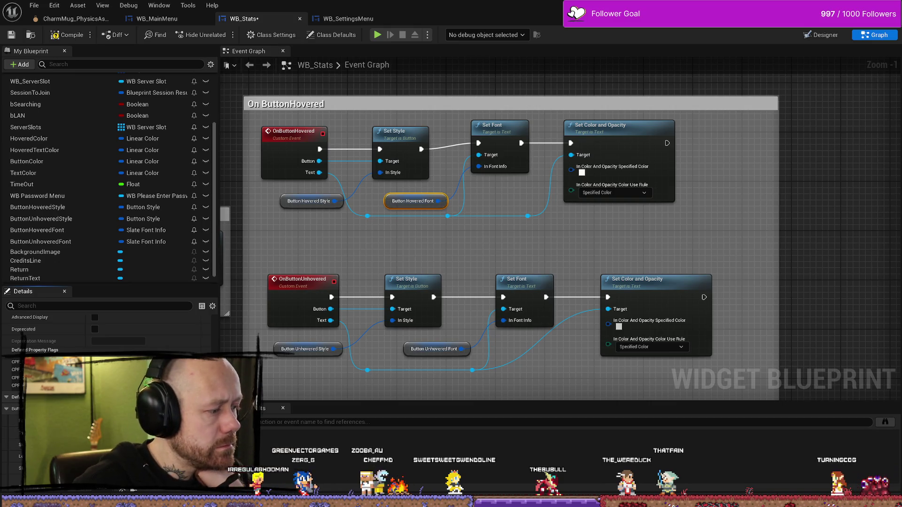
left_click(141, 453)
left_click(151, 336)
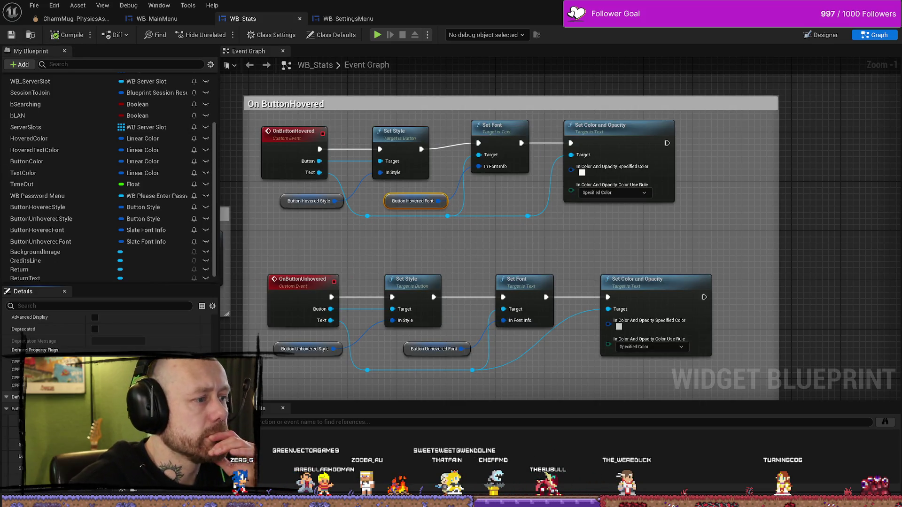
left_click(348, 202)
Step: Look through the MyStuff/UI button textures in the Content Drawer, then return to WB_Stats' event graph
left_click(345, 18)
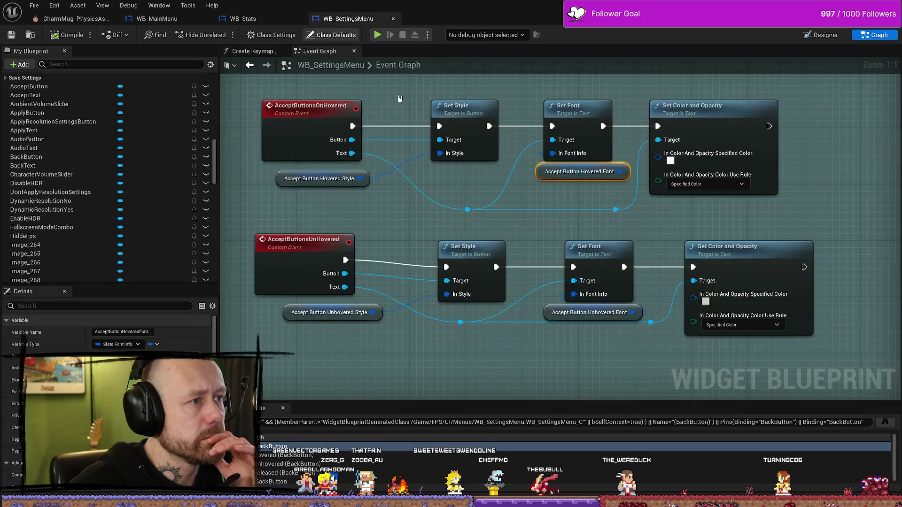
scroll(108, 338, "down", 5)
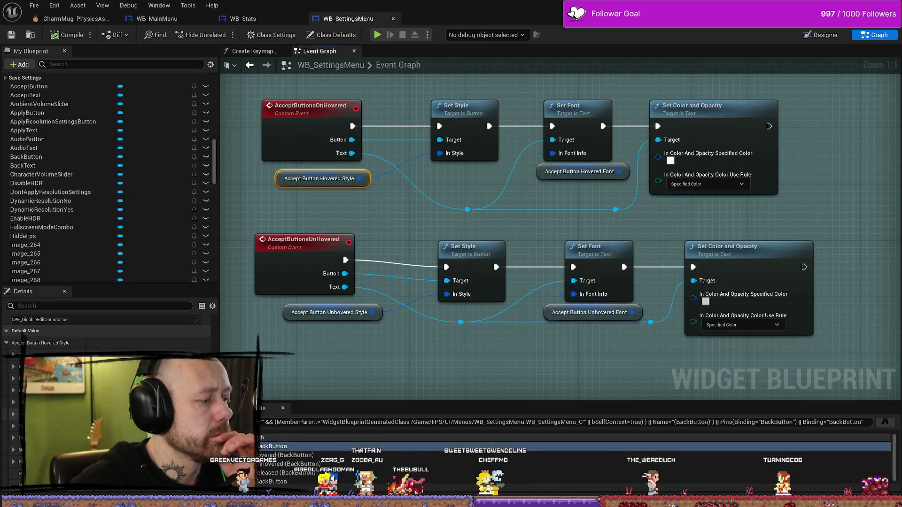
scroll(108, 338, "up", 2)
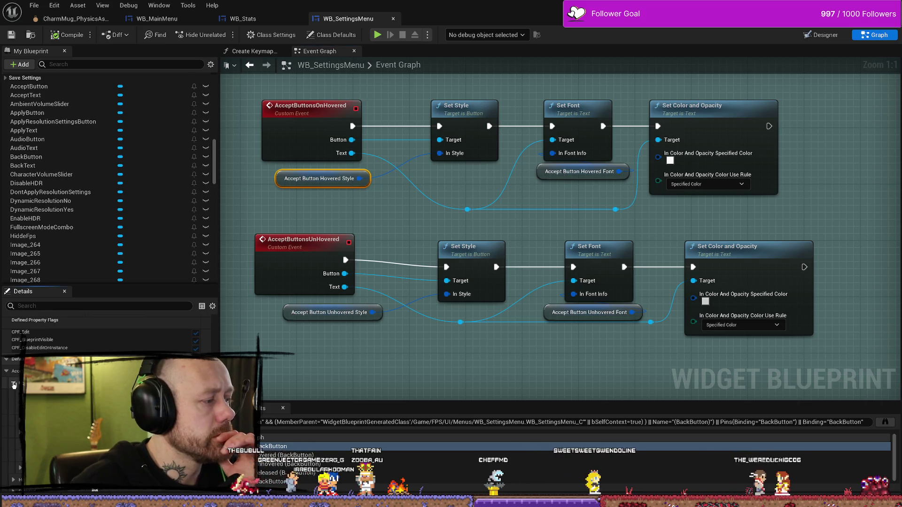
key("ctrl+space")
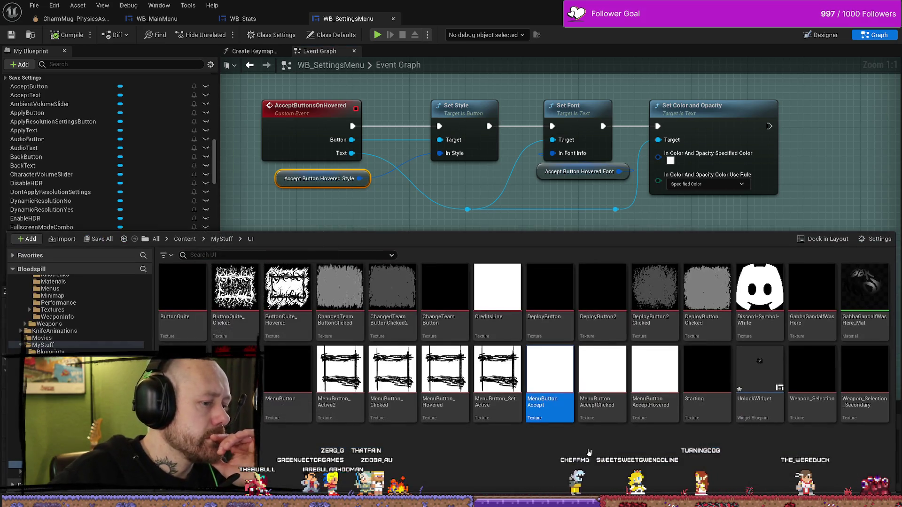
left_click(589, 453)
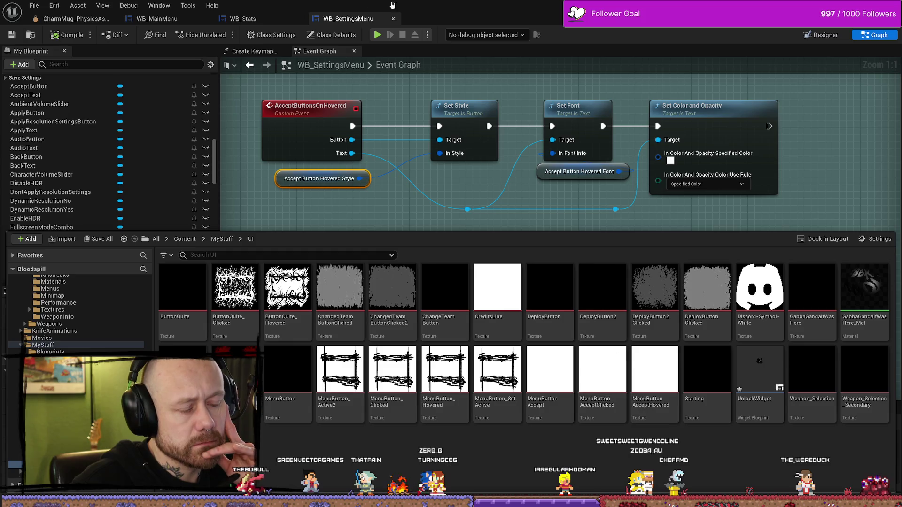
left_click(259, 20)
Step: Compare the image slot's asset choices with the MenuButtonAcceptClicked texture among the UI textures
left_click_drag(488, 247, 531, 253)
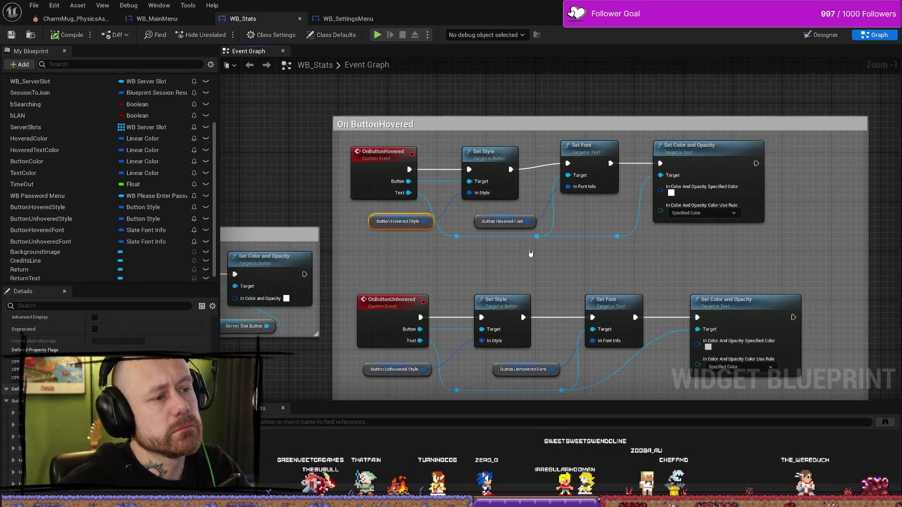
scroll(106, 333, "down", 3)
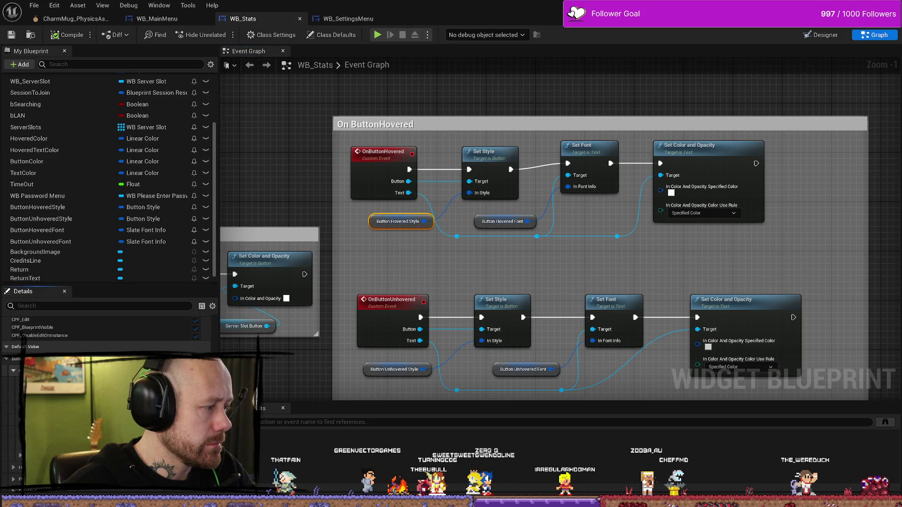
key("ctrl+space")
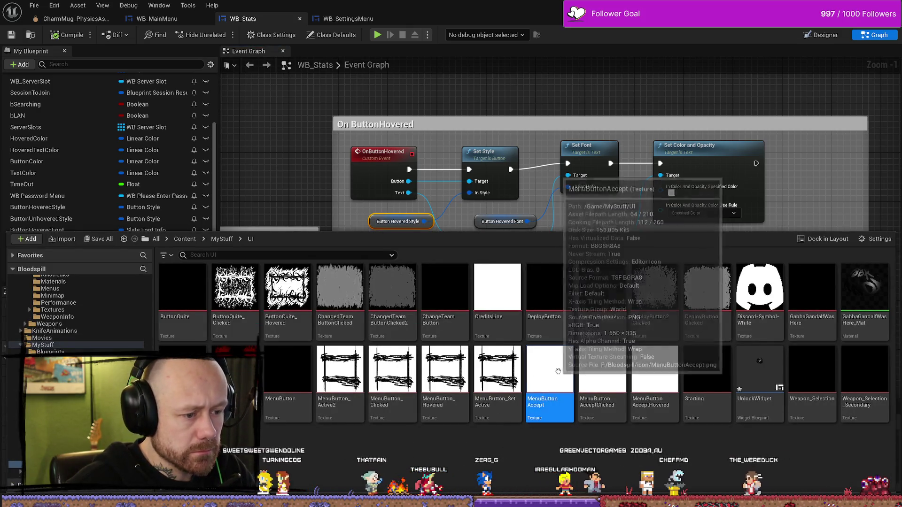
key("ctrl+space")
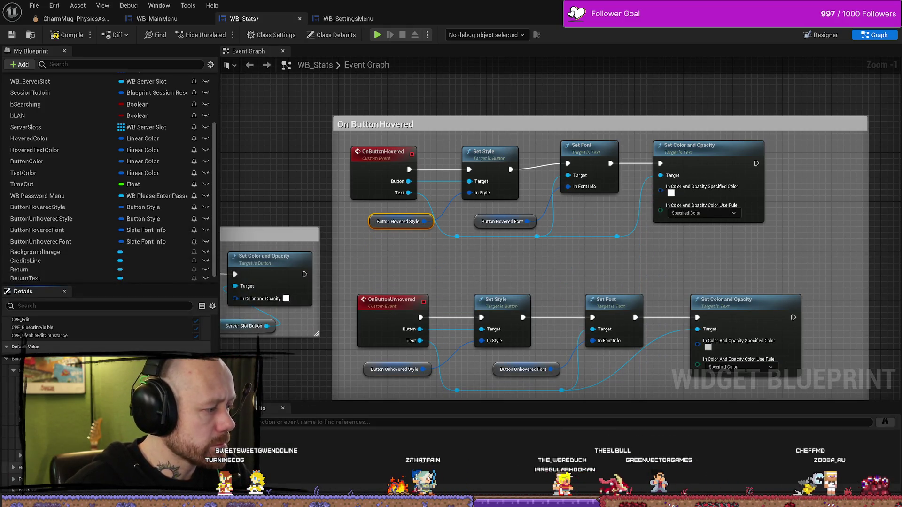
scroll(108, 334, "down", 3)
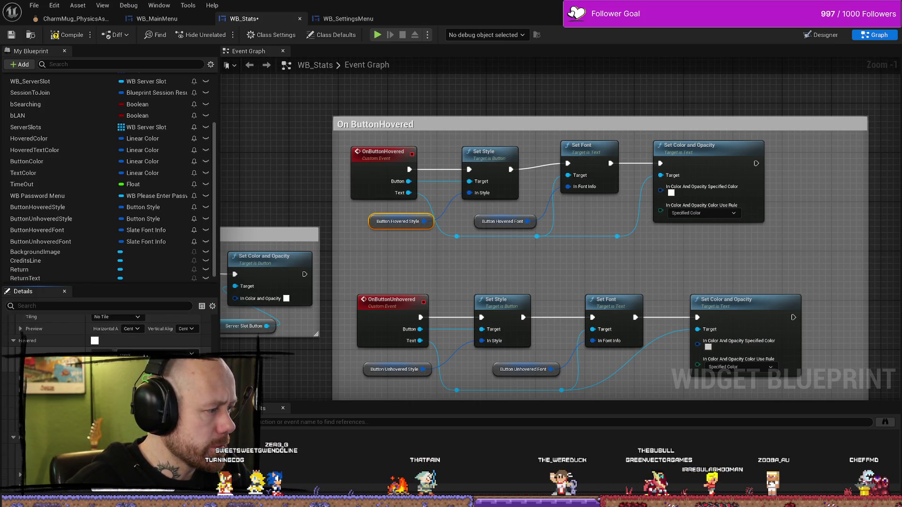
left_click(146, 354)
left_click(229, 217)
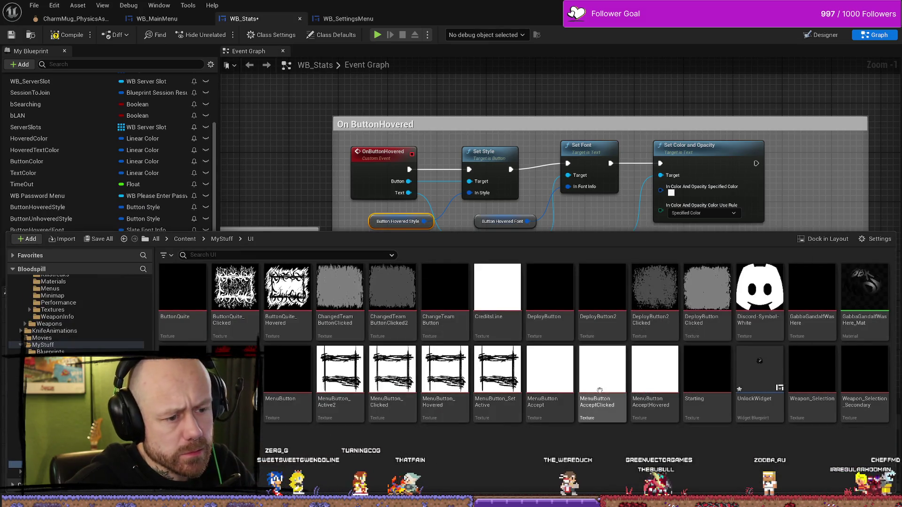
left_click_drag(654, 371, 321, 464)
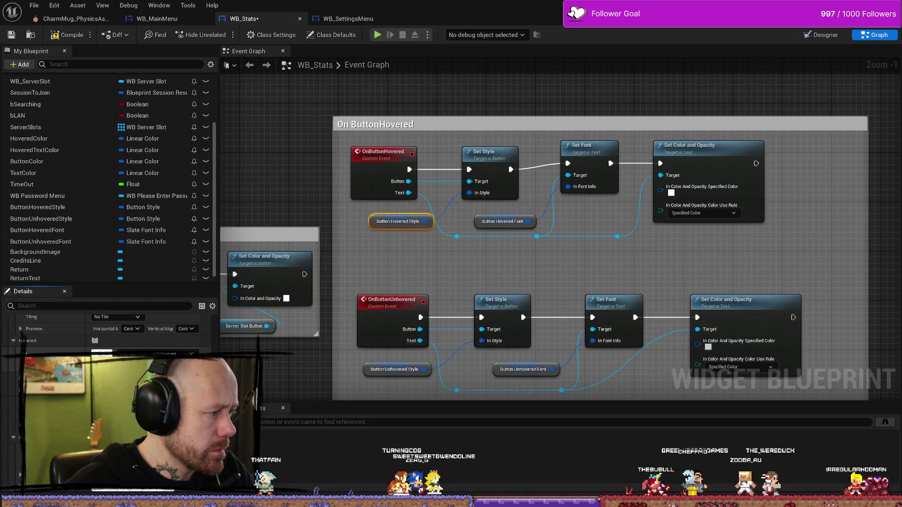
Step: Check the Hovered image slot against MenuButtonAcceptClicked's details, then compile and save WB_Stats
left_click(155, 353)
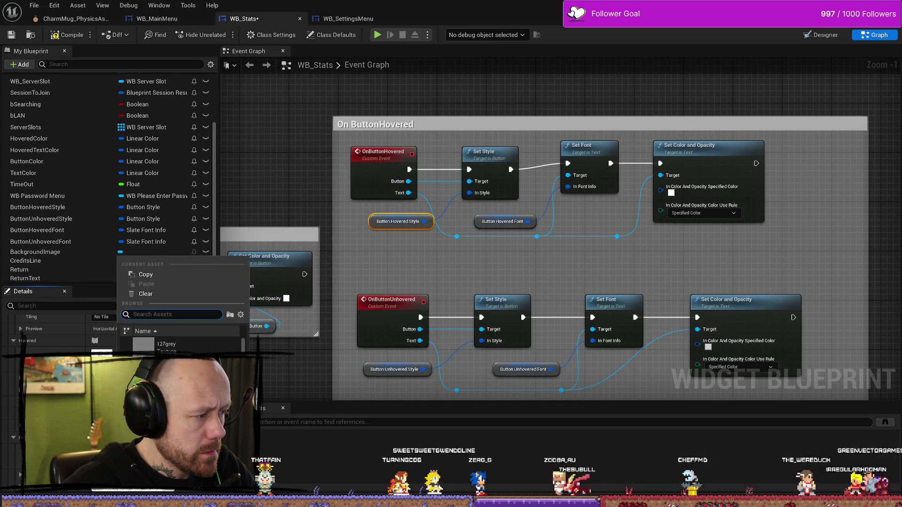
key("Escape")
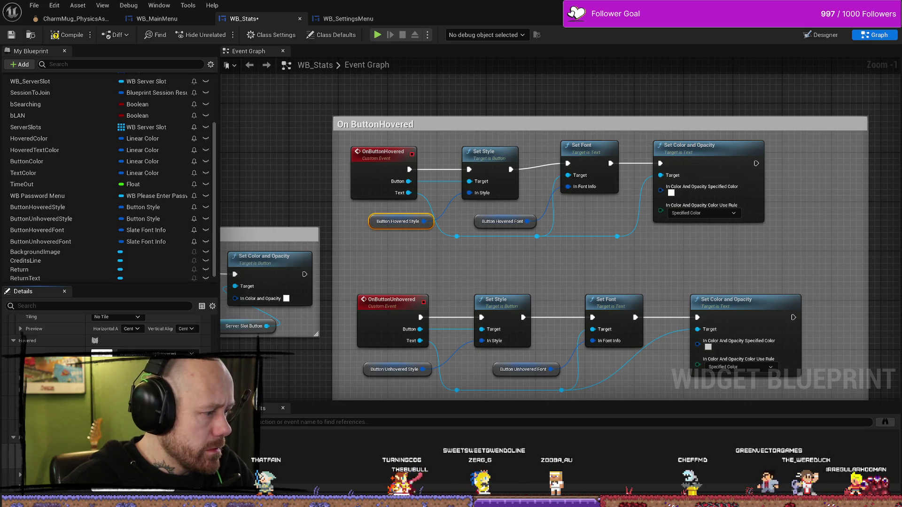
key("ctrl+space")
left_click(603, 398)
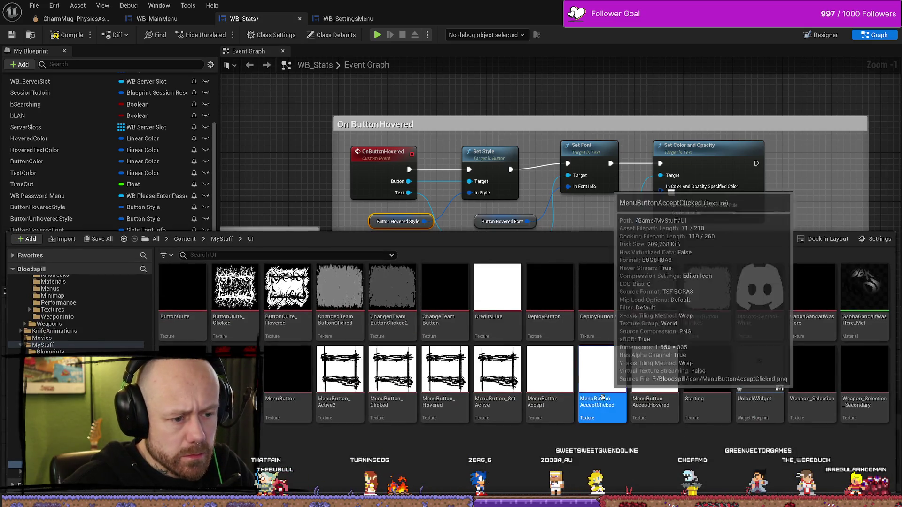
left_click_drag(602, 398, 108, 352)
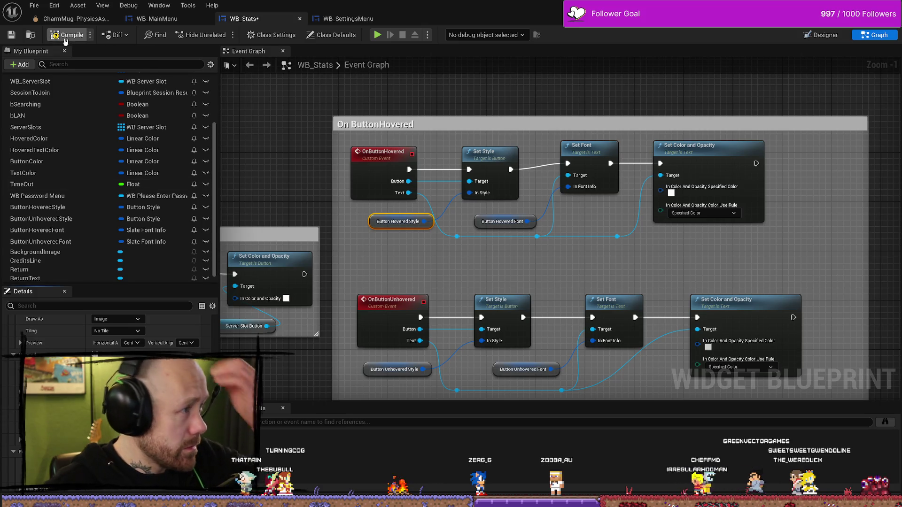
left_click(68, 35)
left_click(11, 34)
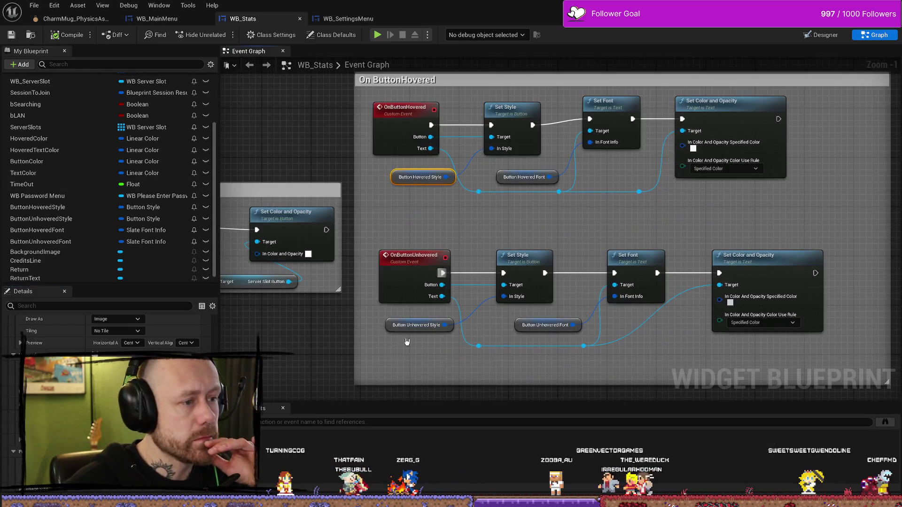
Step: Inspect the Button Unhovered Style variable's defaults against the UI textures
left_click_drag(370, 376, 392, 331)
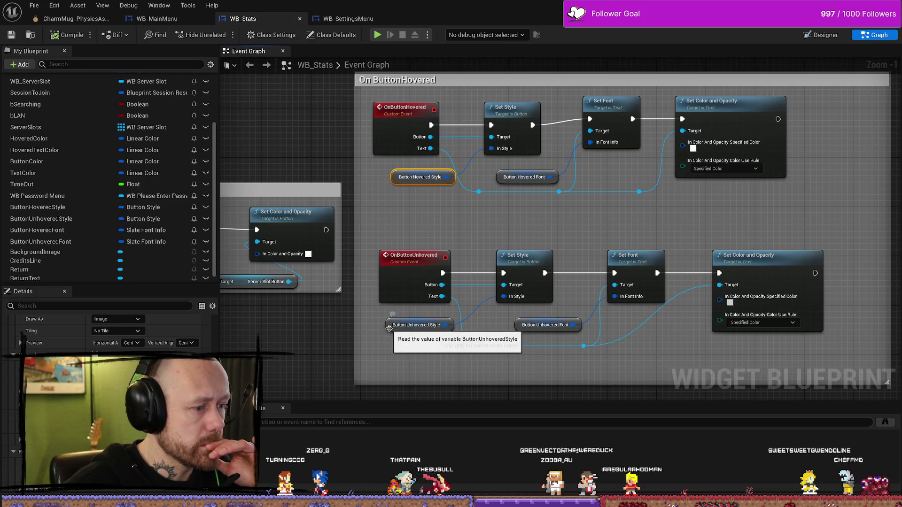
left_click(393, 329)
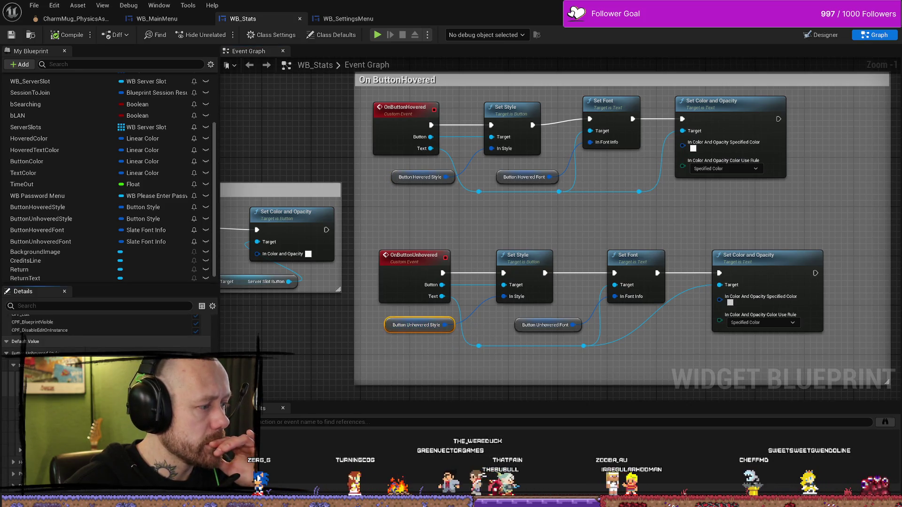
key("ctrl+space")
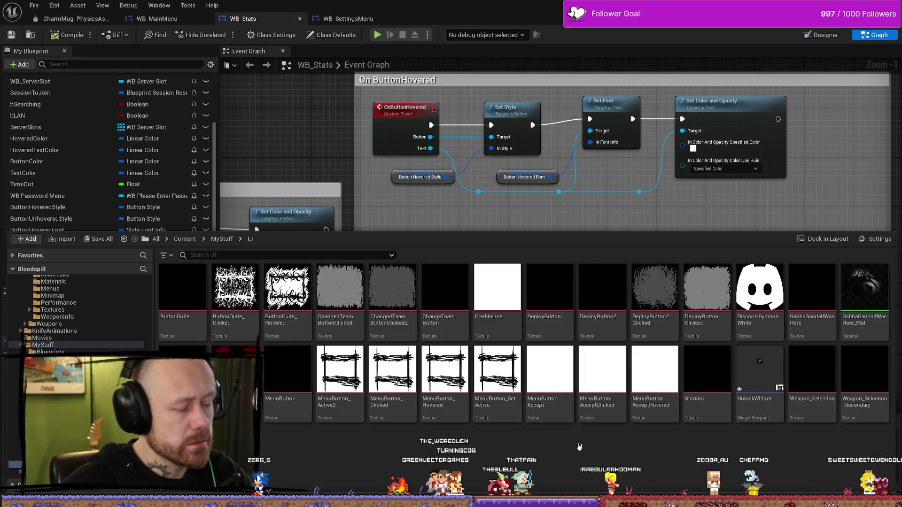
left_click(283, 443)
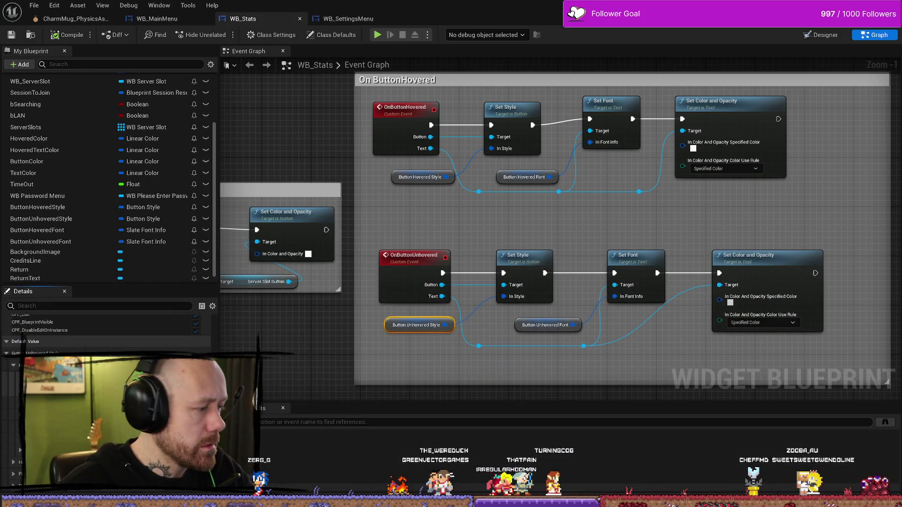
scroll(109, 331, "down", 5)
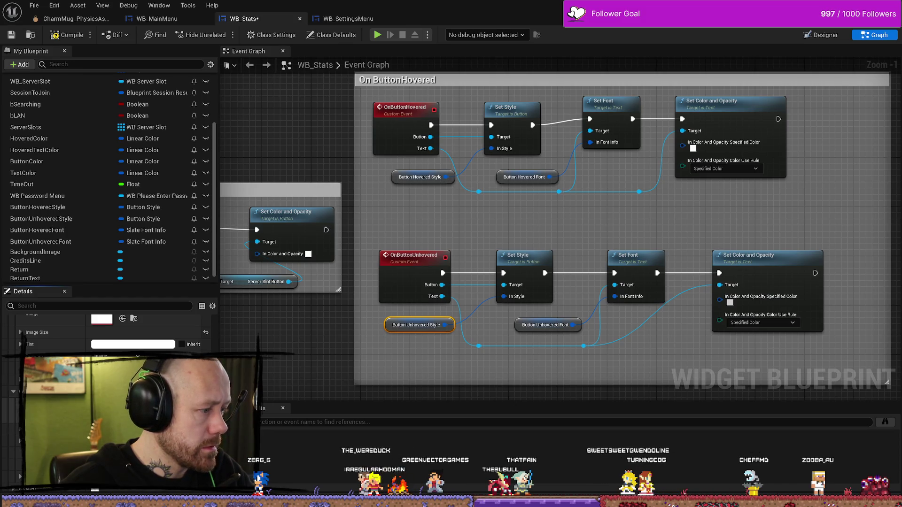
key("ctrl+space")
key("ctrl+space")
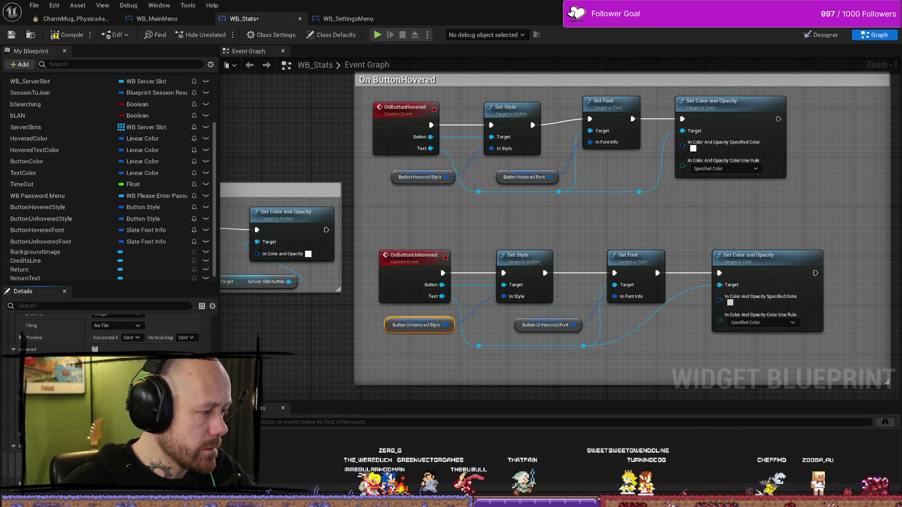
key("ctrl+space")
key("ctrl+space")
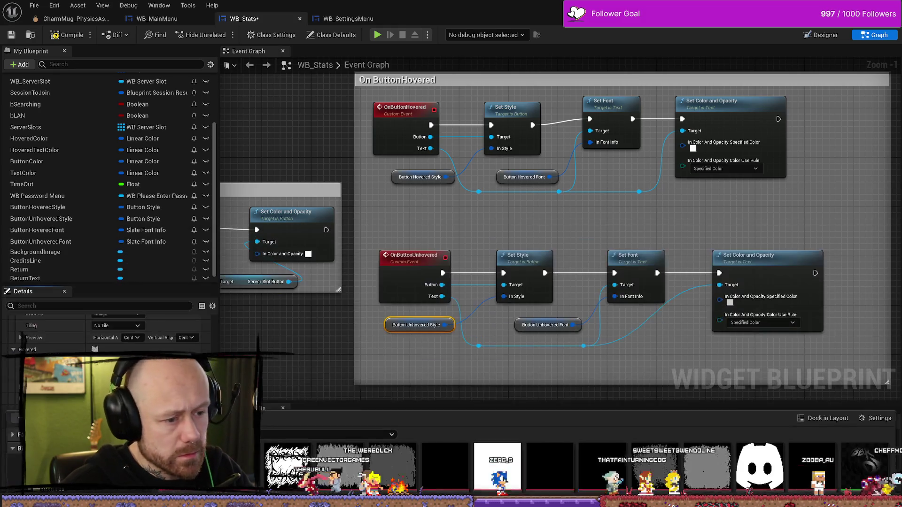
scroll(108, 331, "up", 2)
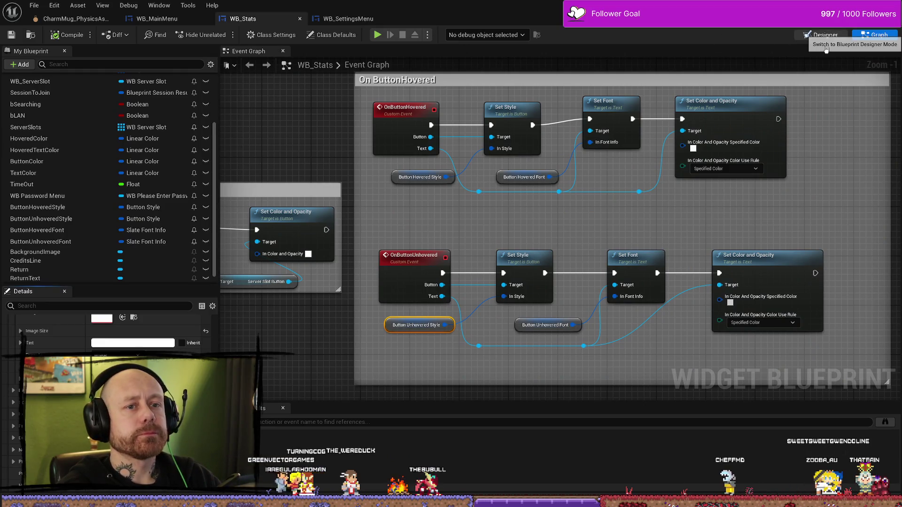
Step: Check the full-screen border and RETURN text widgets in the Designer layout
left_click(818, 35)
left_click(671, 303)
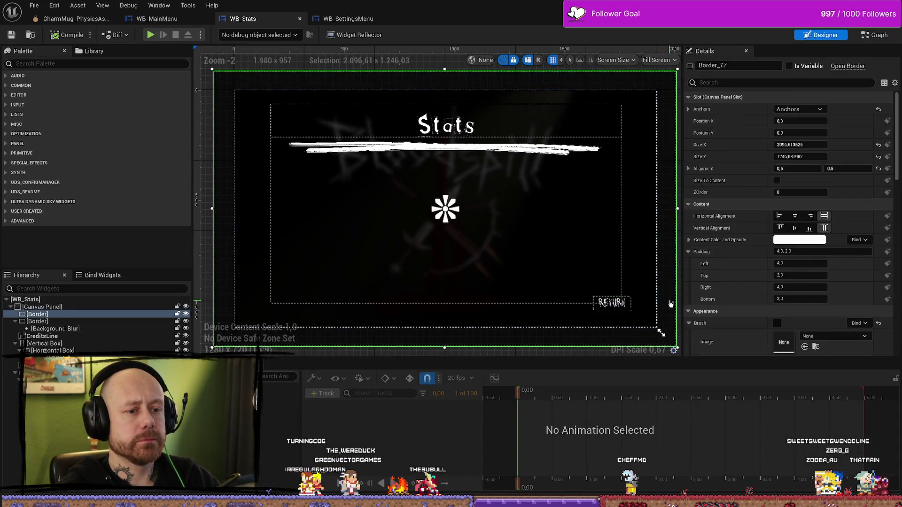
left_click(623, 311)
scroll(630, 308, "up", 3)
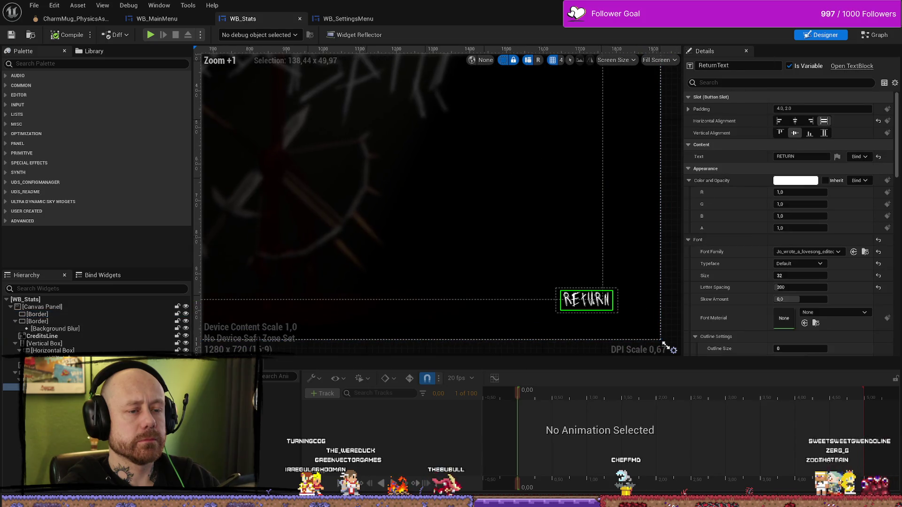
left_click(877, 35)
Step: Move the Unselect Server block aside and frame the selected Return hover and unhover nodes
scroll(525, 221, "down", 1)
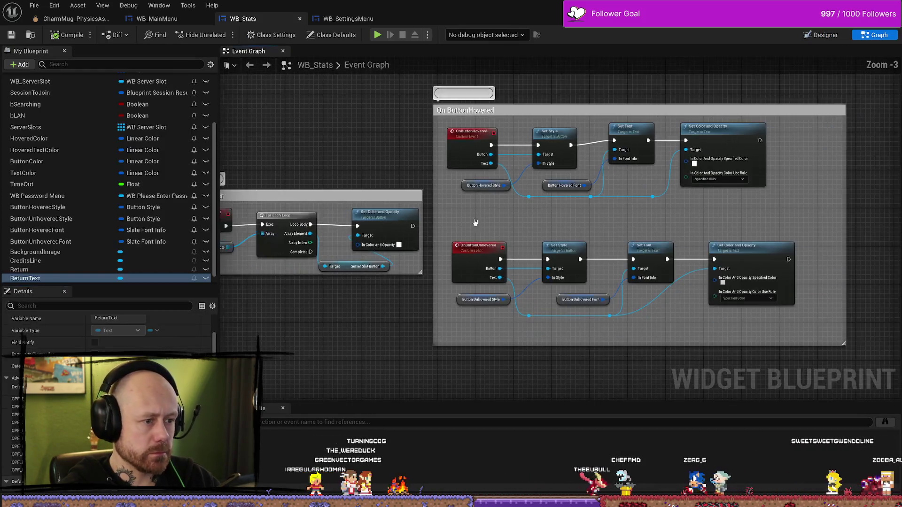
scroll(525, 221, "down", 3)
scroll(441, 195, "up", 3)
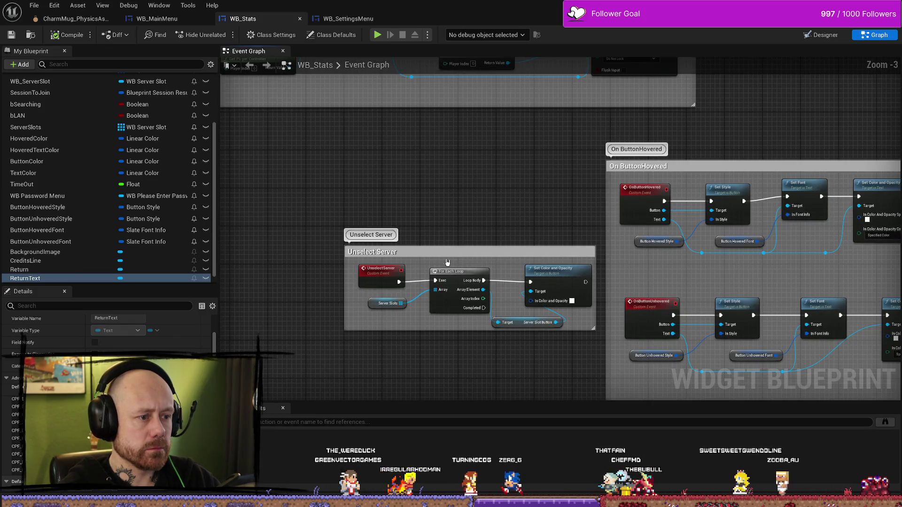
left_click_drag(443, 255, 415, 246)
mouse_move(452, 189)
left_mouse_down()
mouse_move(372, 224)
mouse_move(474, 230)
left_mouse_up()
scroll(469, 225, "down", 4)
scroll(437, 212, "up", 4)
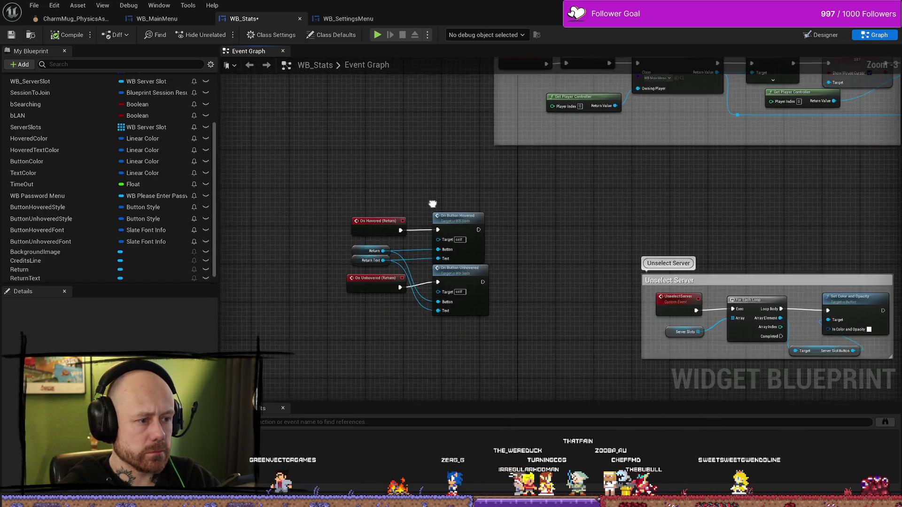
left_click_drag(497, 193, 334, 329)
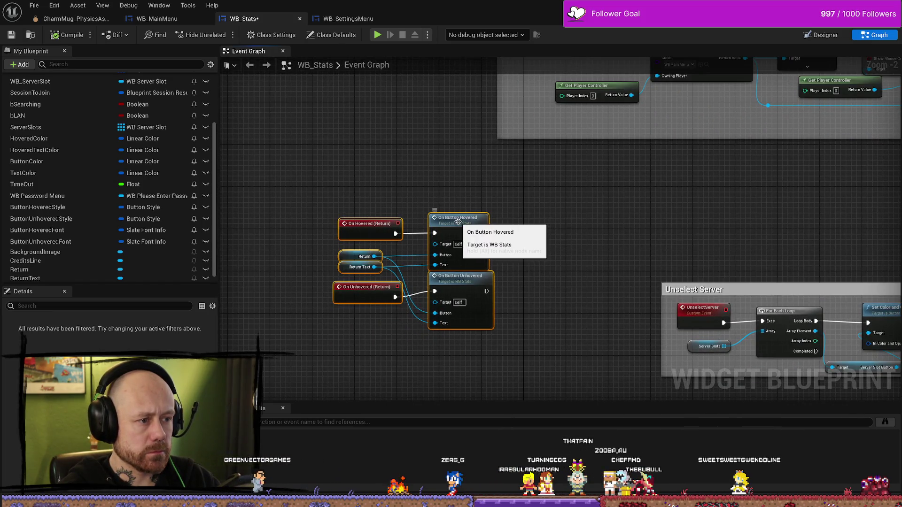
key("Home")
mouse_move(576, 184)
left_mouse_down()
mouse_move(582, 282)
mouse_move(566, 314)
left_mouse_up()
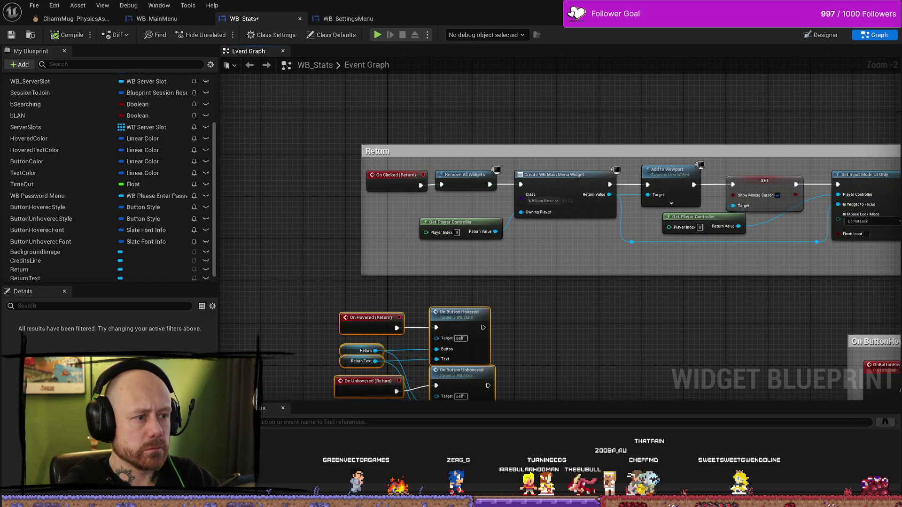
mouse_move(498, 319)
left_mouse_down()
mouse_move(412, 274)
mouse_move(549, 165)
mouse_move(582, 224)
left_mouse_up()
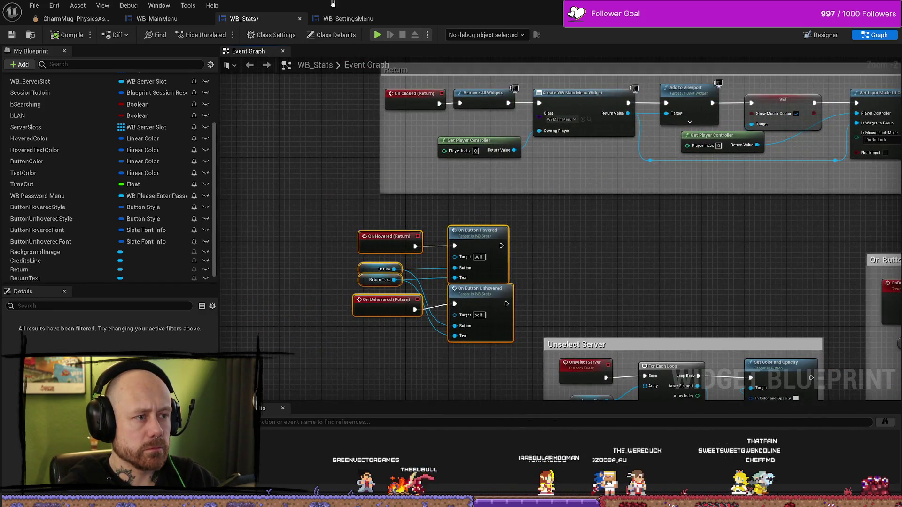
left_click(348, 19)
scroll(471, 232, "down", 3)
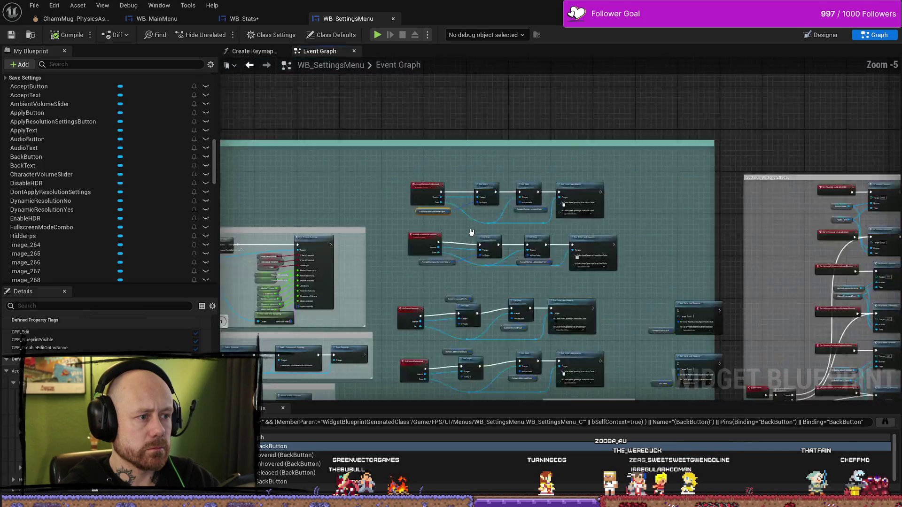
scroll(471, 232, "down", 1)
left_click_drag(385, 221, 542, 147)
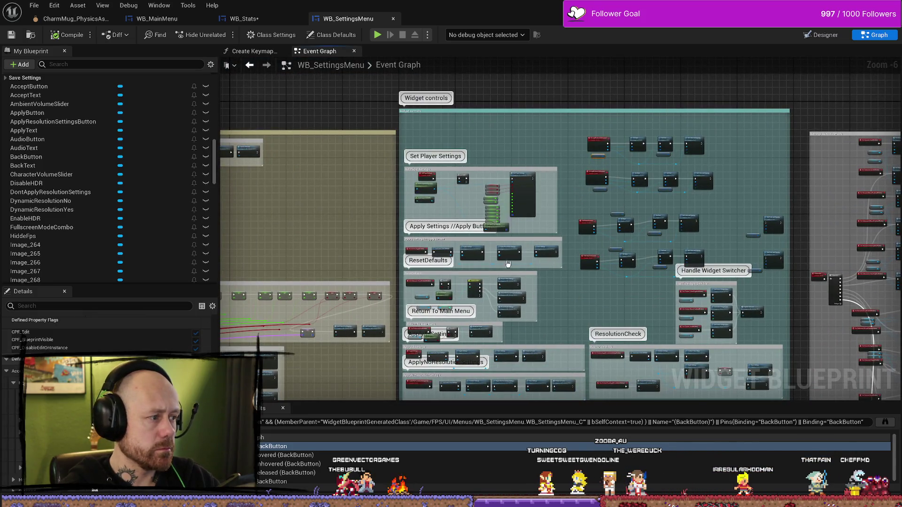
scroll(508, 264, "down", 5)
left_click_drag(668, 294, 692, 196)
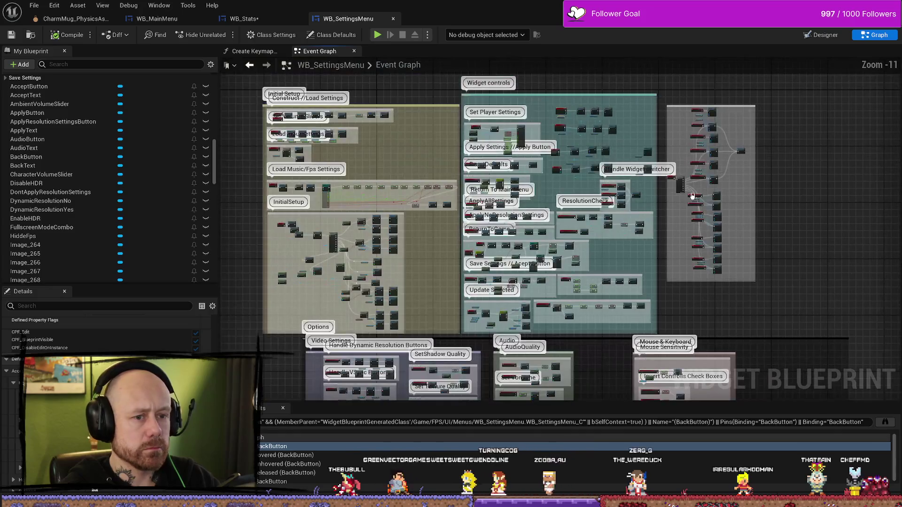
scroll(692, 196, "up", 12)
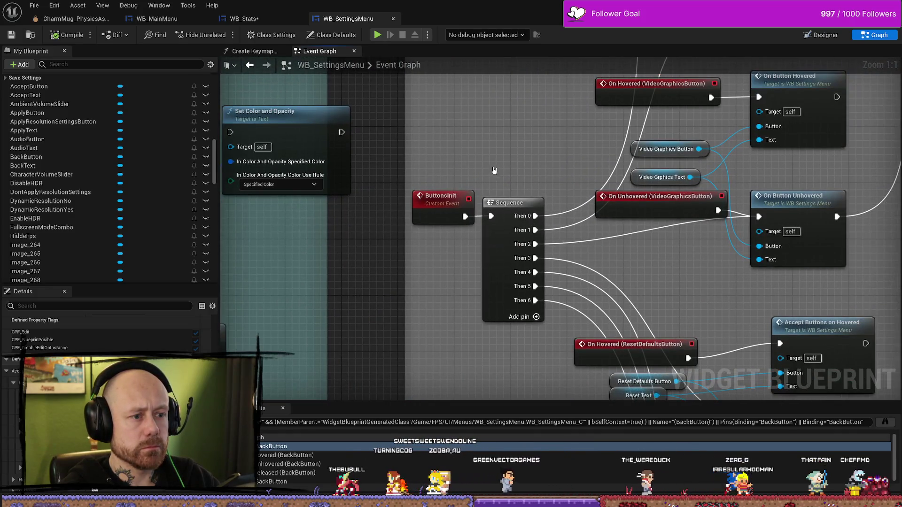
scroll(509, 164, "down", 13)
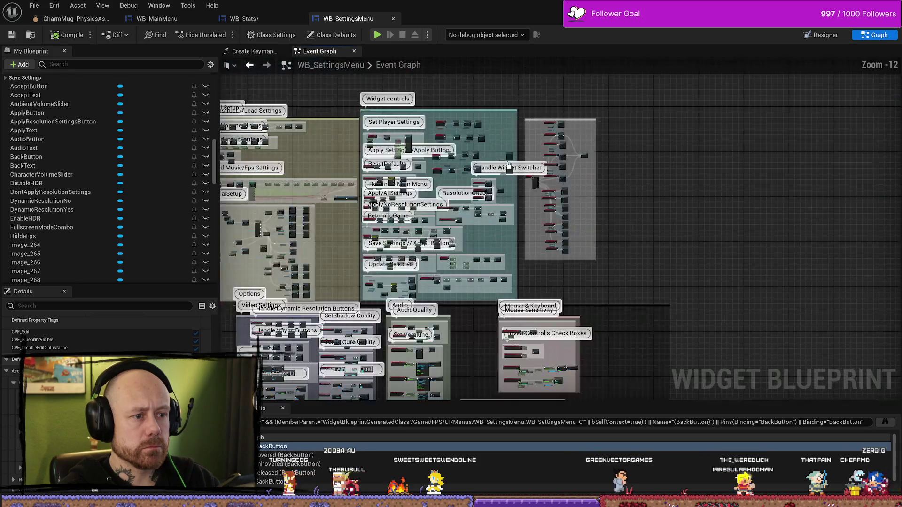
scroll(389, 169, "up", 8)
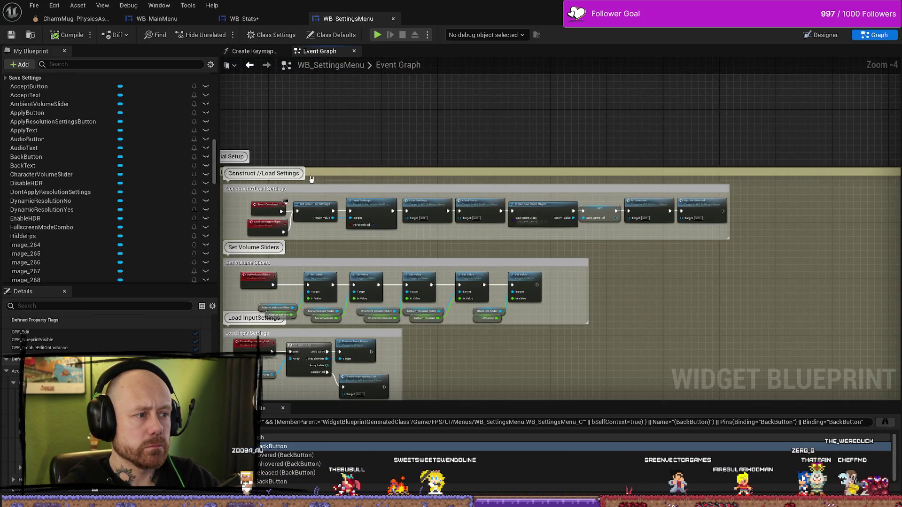
scroll(621, 214, "up", 4)
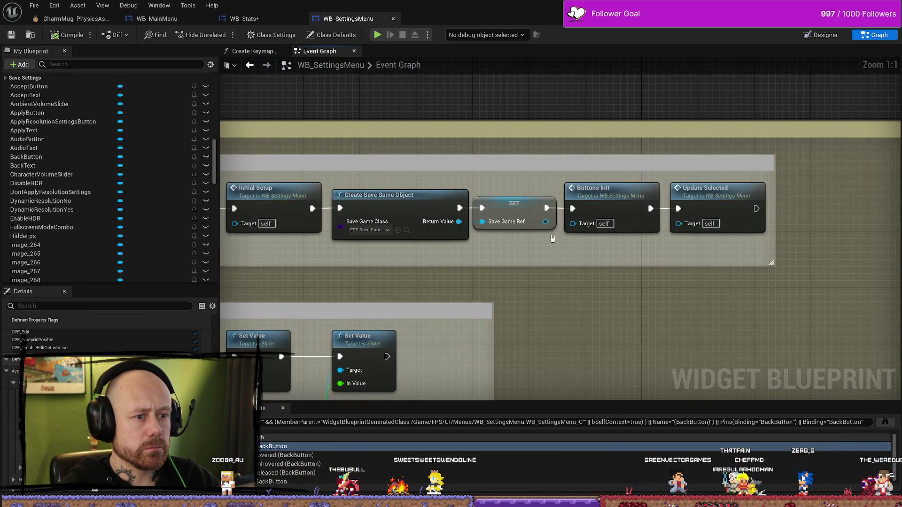
left_click(263, 19)
Step: Widen the Return comment box and add a new Custom Event node
scroll(590, 187, "up", 1)
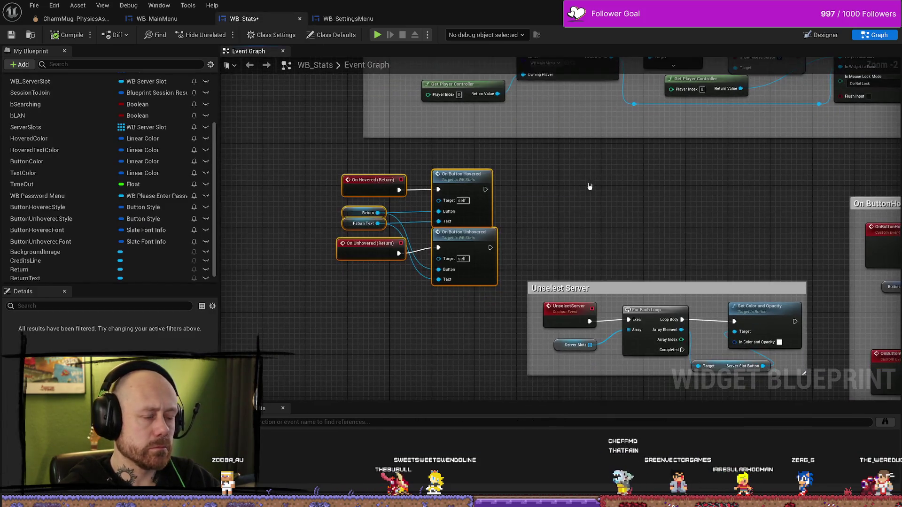
scroll(483, 207, "down", 5)
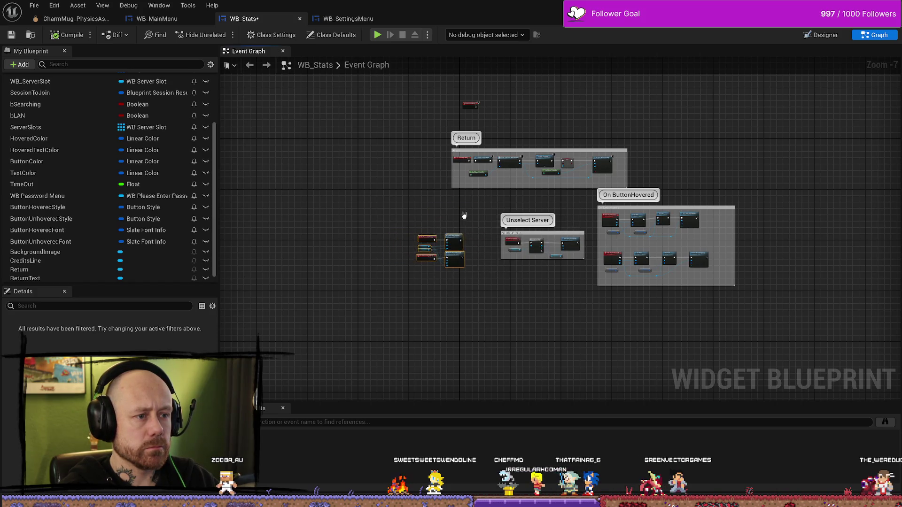
scroll(426, 234, "up", 4)
mouse_move(426, 234)
left_mouse_down()
mouse_move(451, 193)
mouse_move(373, 336)
mouse_move(658, 306)
mouse_move(546, 246)
left_mouse_up()
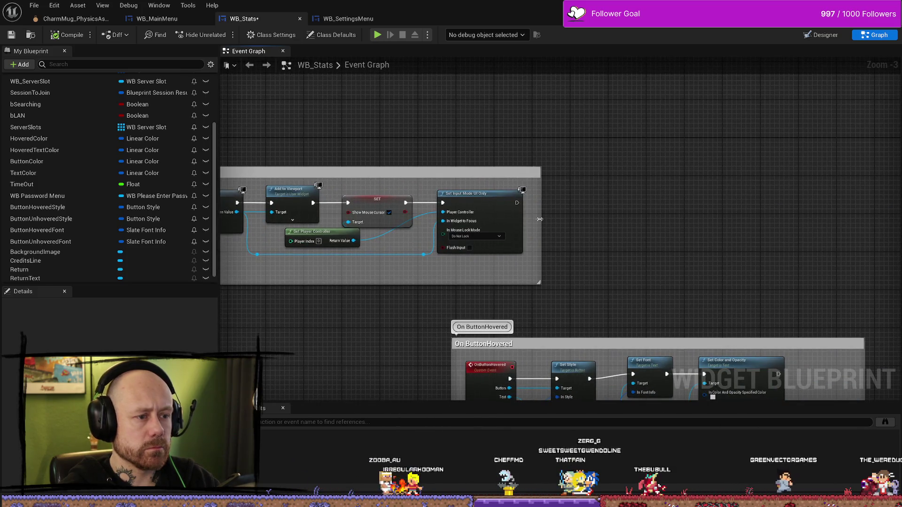
left_click_drag(541, 283, 654, 283)
right_click(620, 218)
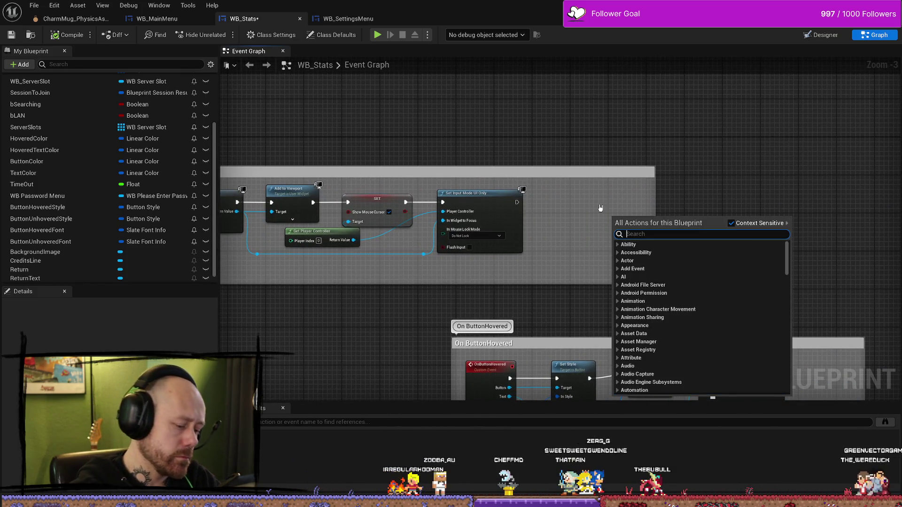
type("custom")
key("Return")
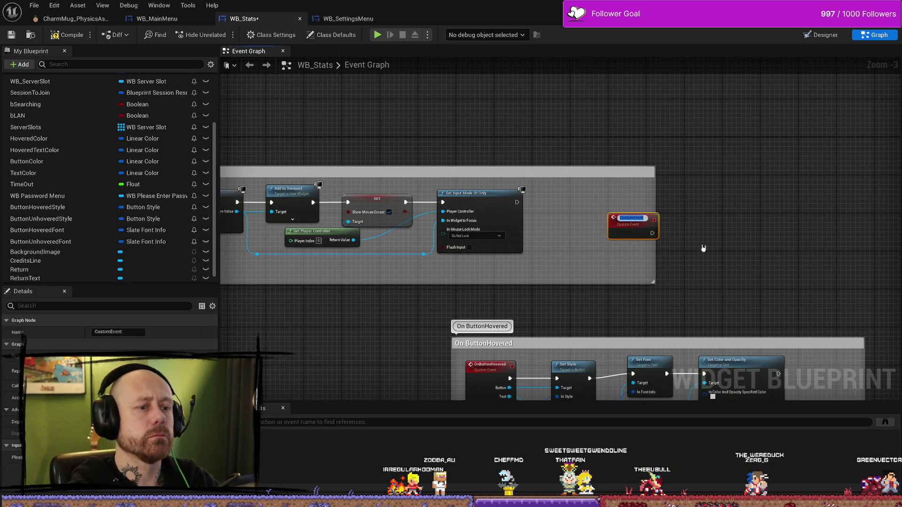
Step: Place the custom event beside the Return hover bindings and name it ButtonInit
left_click_drag(629, 233, 305, 321)
scroll(519, 262, "down", 2)
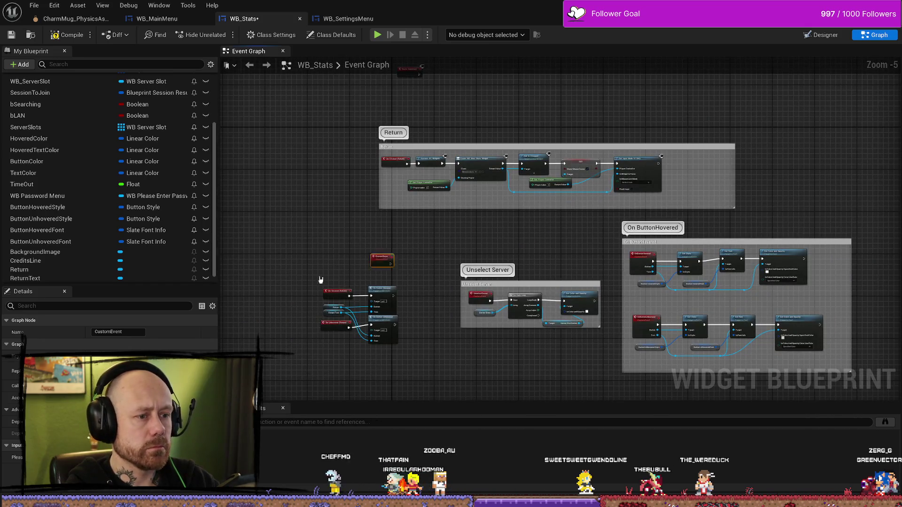
left_click_drag(377, 261, 285, 273)
scroll(285, 271, "up", 4)
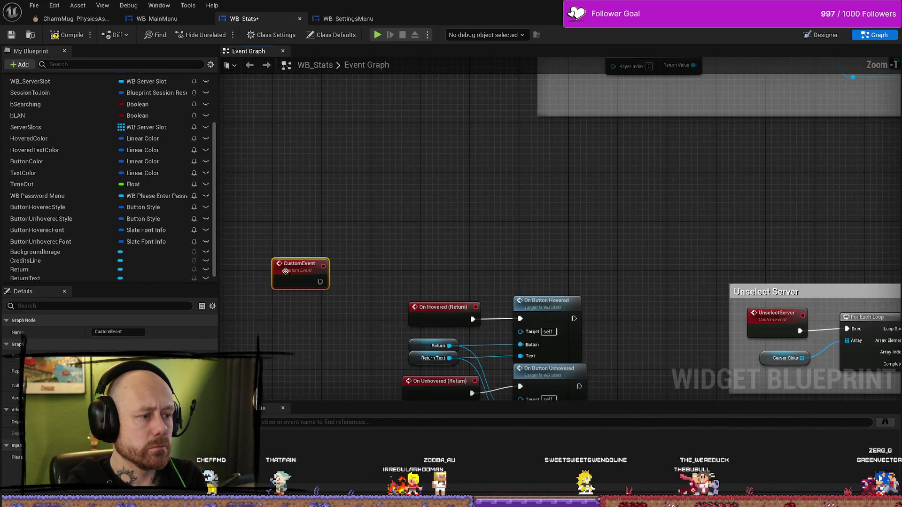
left_click(108, 331)
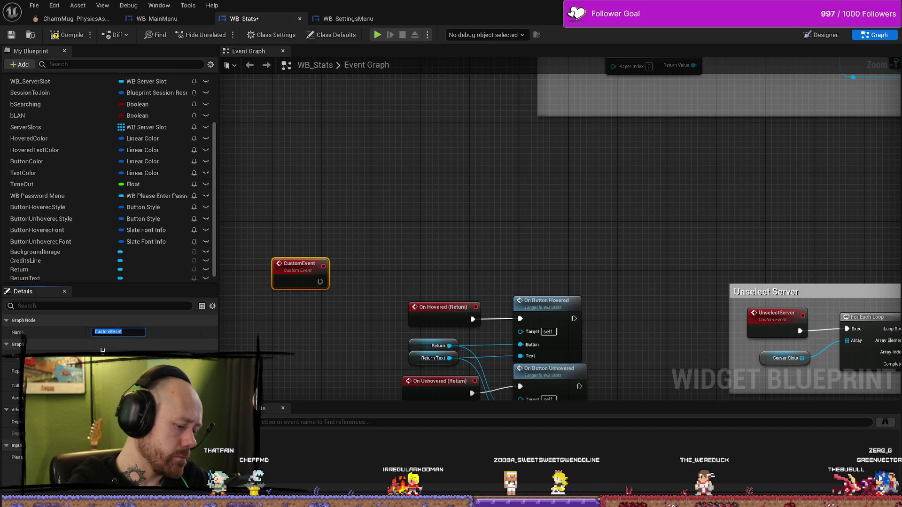
type("ButtonIU")
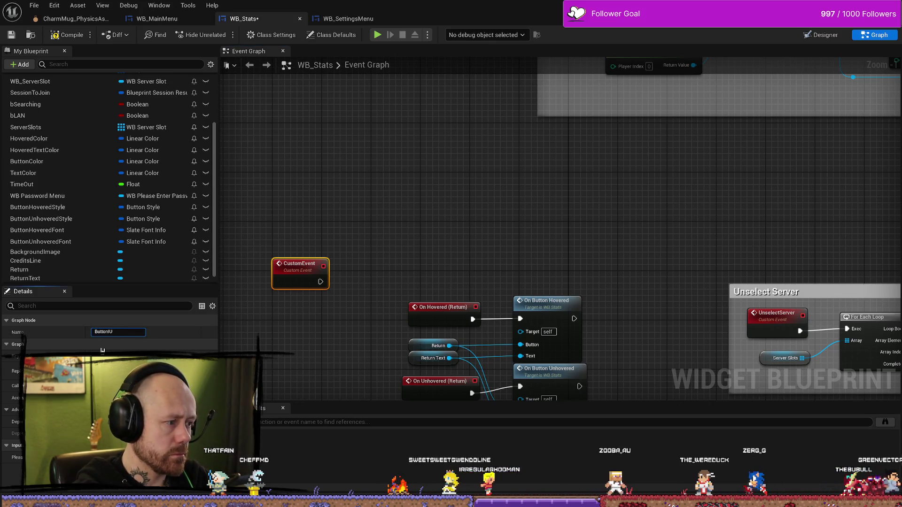
type("it")
key("Return")
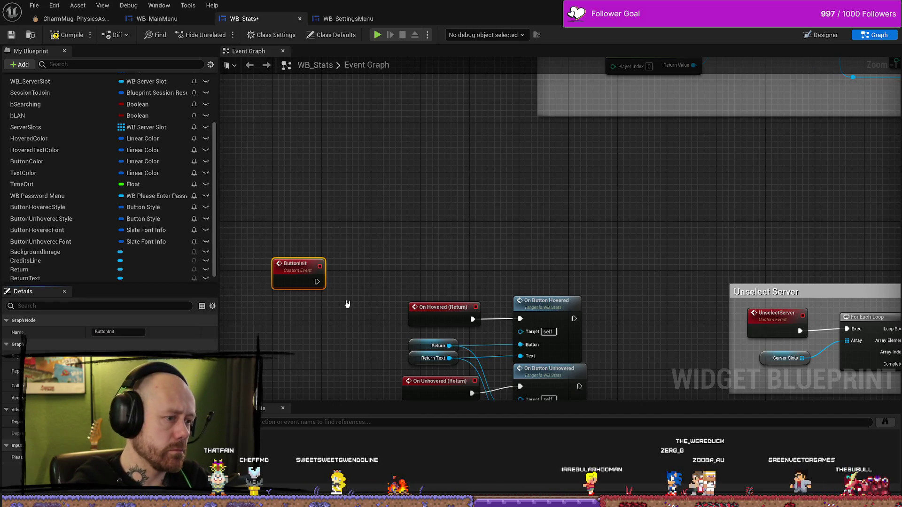
Step: Wire ButtonInit's execution output to the Return button's hover bindings
scroll(348, 305, "down", 4)
scroll(432, 216, "up", 2)
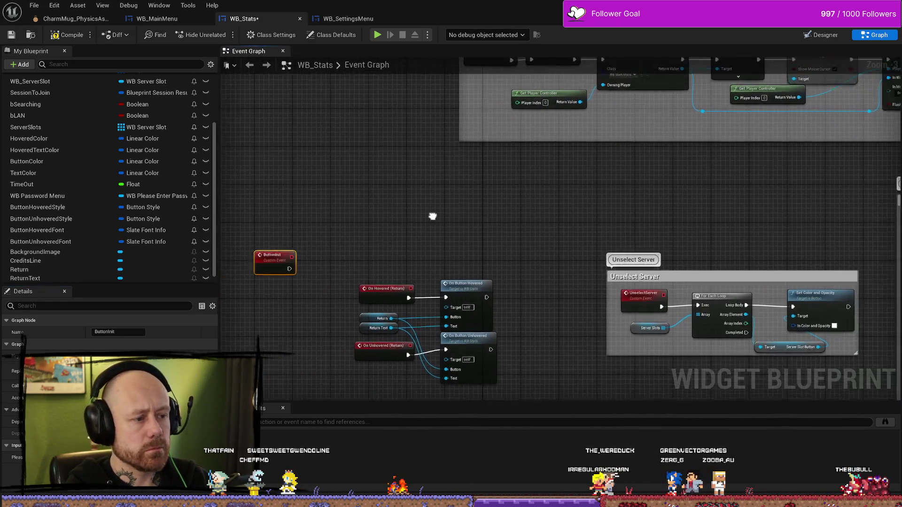
mouse_move(305, 266)
left_mouse_down()
mouse_move(376, 243)
mouse_move(428, 376)
mouse_move(442, 351)
mouse_move(465, 347)
left_mouse_up()
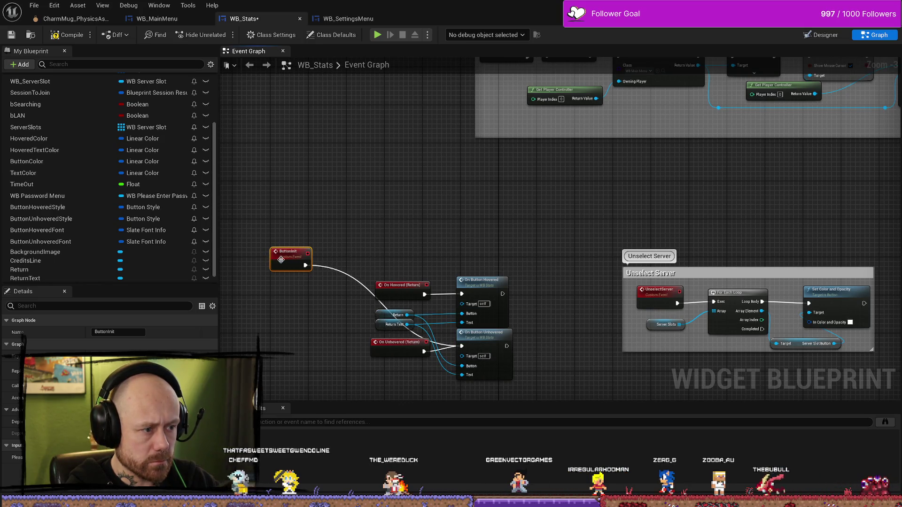
mouse_move(273, 258)
left_mouse_down()
mouse_move(290, 240)
mouse_move(263, 353)
mouse_move(253, 296)
mouse_move(284, 260)
left_mouse_up()
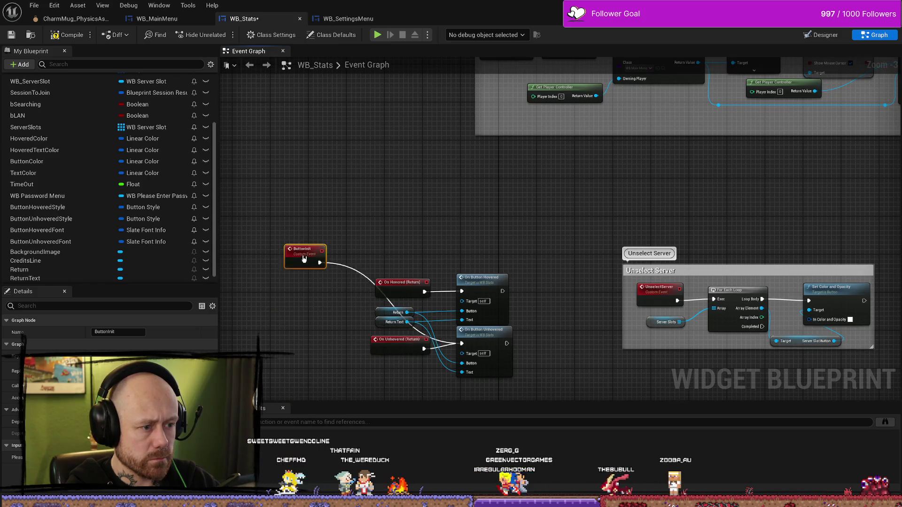
Step: Add a Button Init call right after Set Input Mode UI Only
left_click_drag(669, 181, 669, 181)
right_click(642, 170)
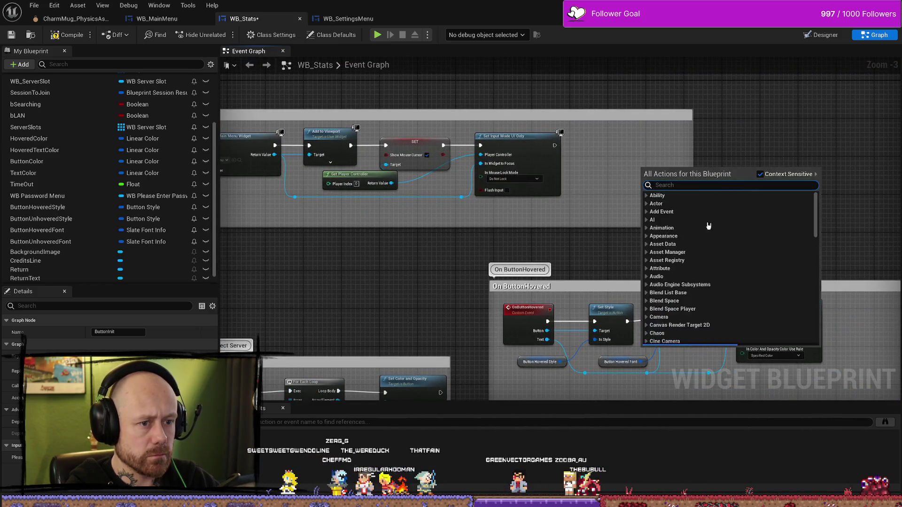
type("butt")
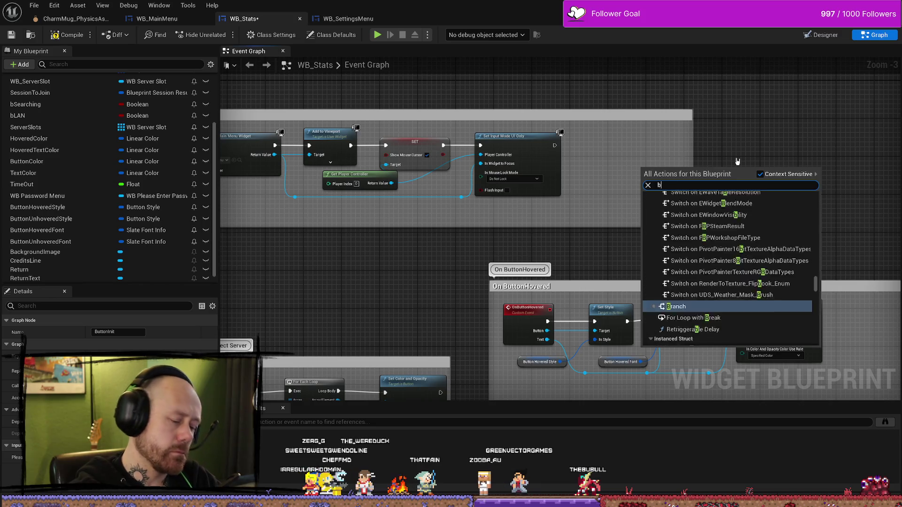
key("Return")
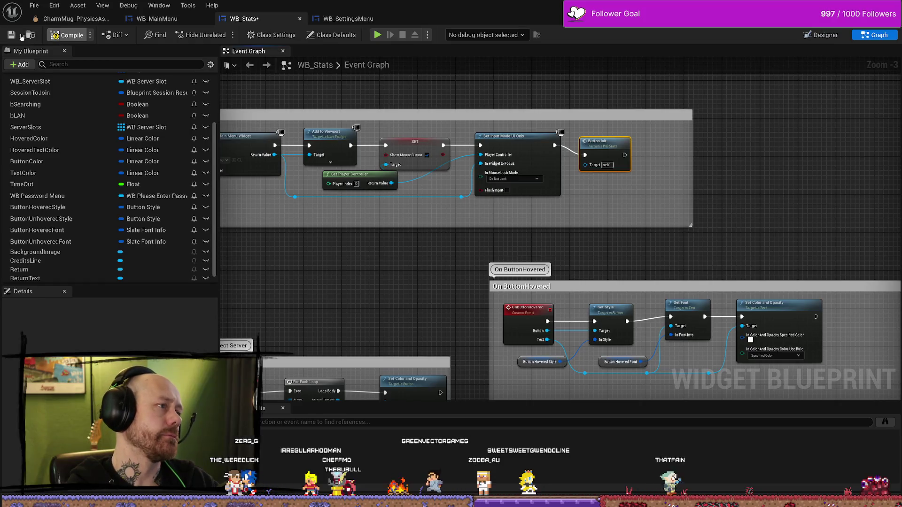
Step: Duplicate the WB_Credits button and move the original up between Multiplayer and Settings
left_click(162, 23)
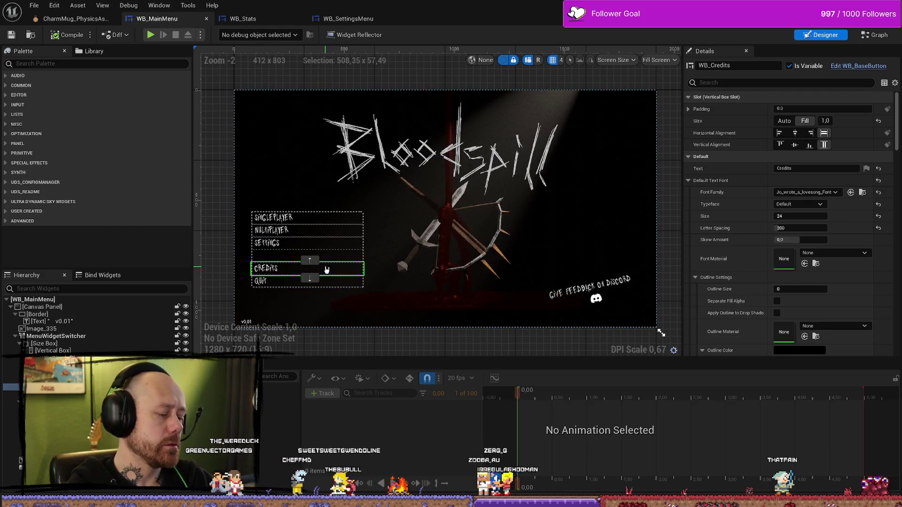
scroll(326, 270, "up", 4)
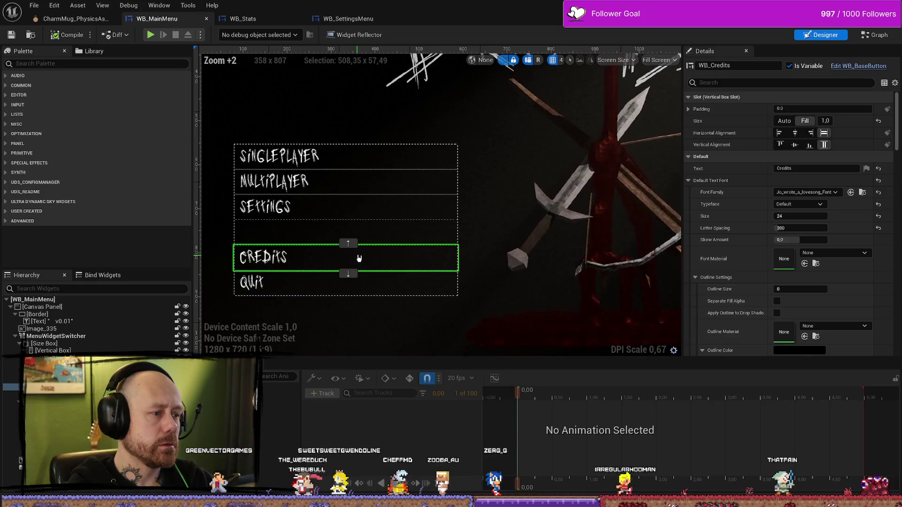
key("ctrl+d")
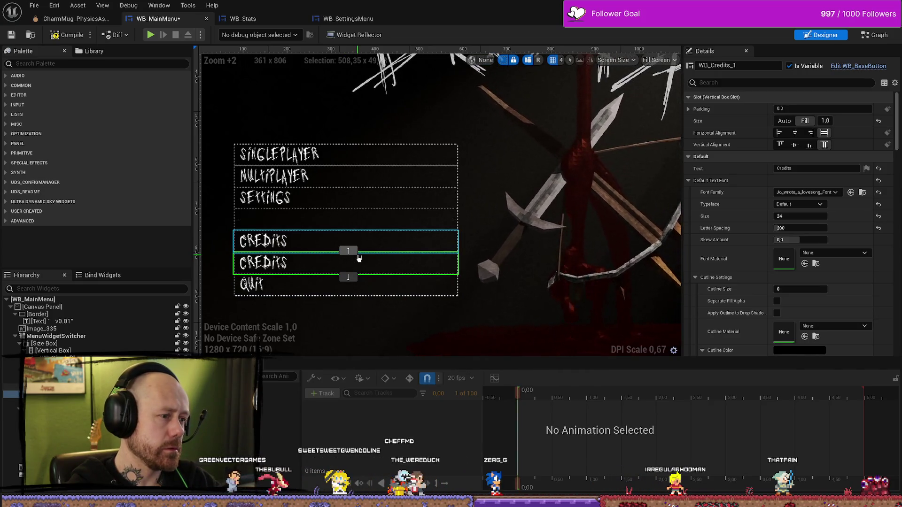
left_click(292, 241)
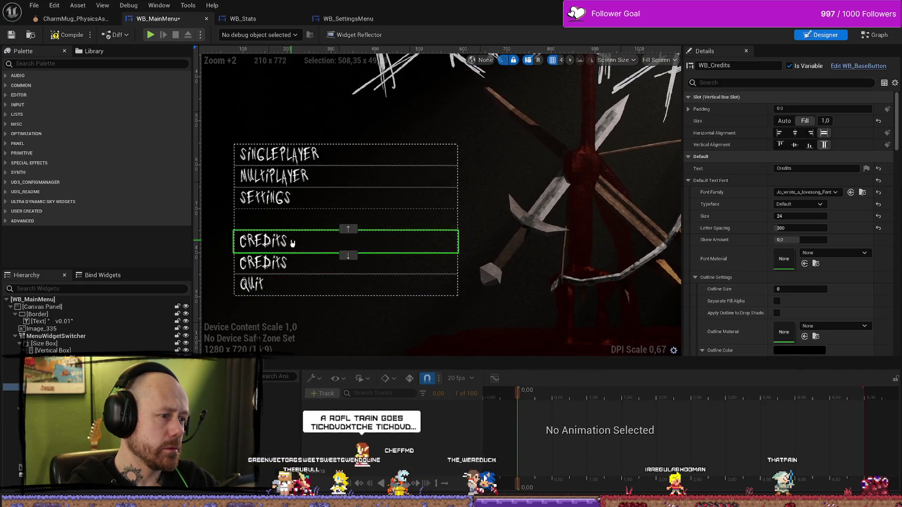
left_click(349, 230)
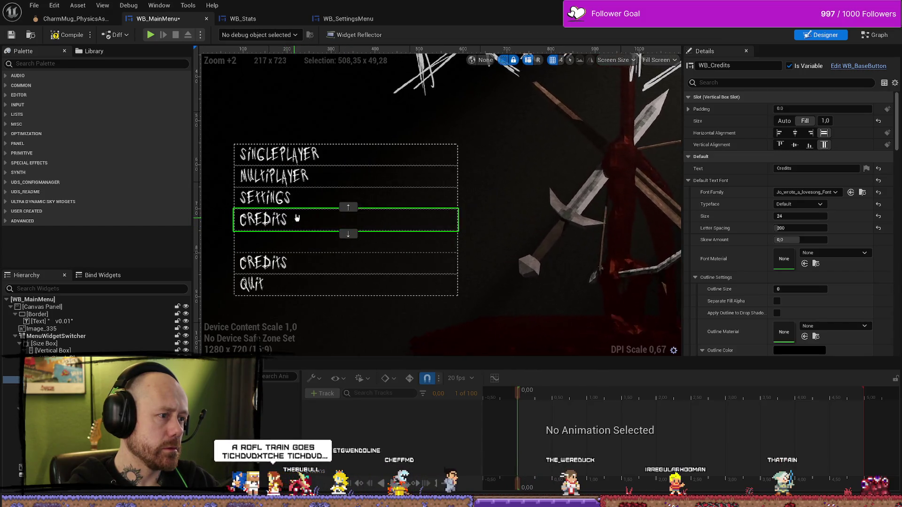
left_click(349, 210)
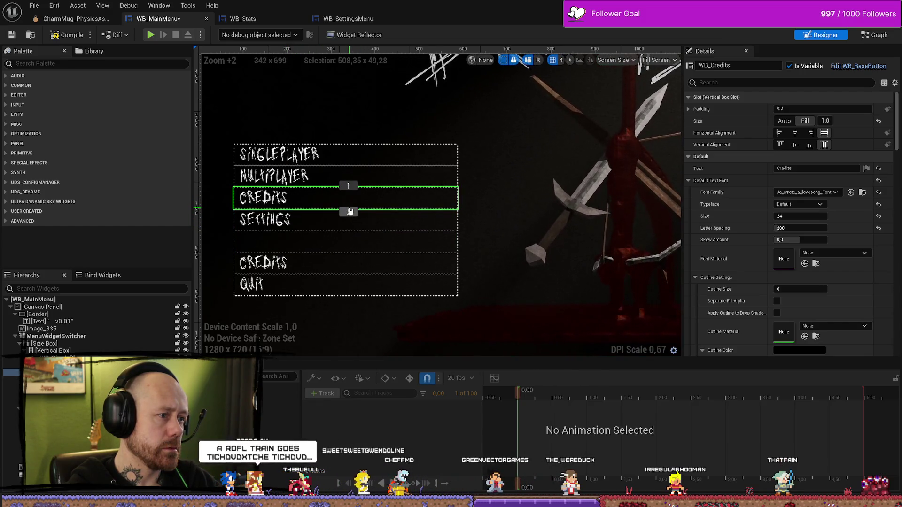
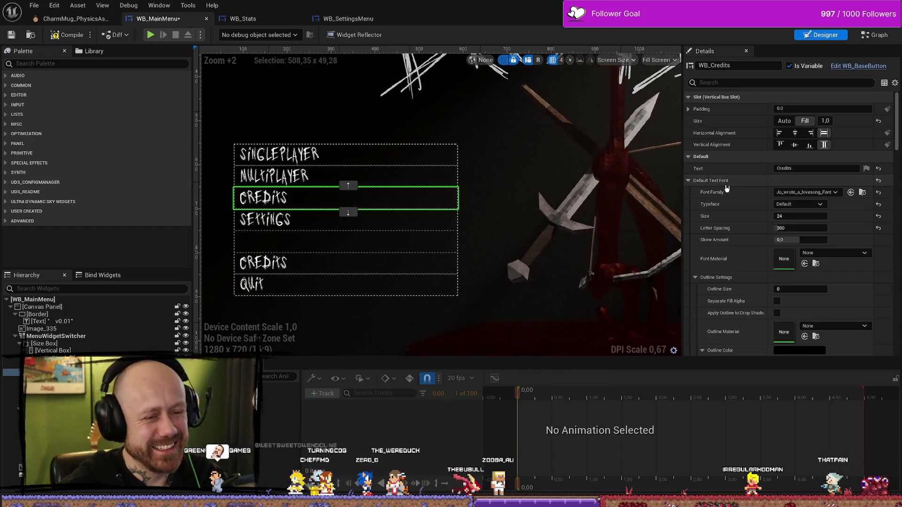
Step: Look over the event graph's settings, QUIT and Host Server logic, then return to the Designer layout
key("ctrl+shift+g")
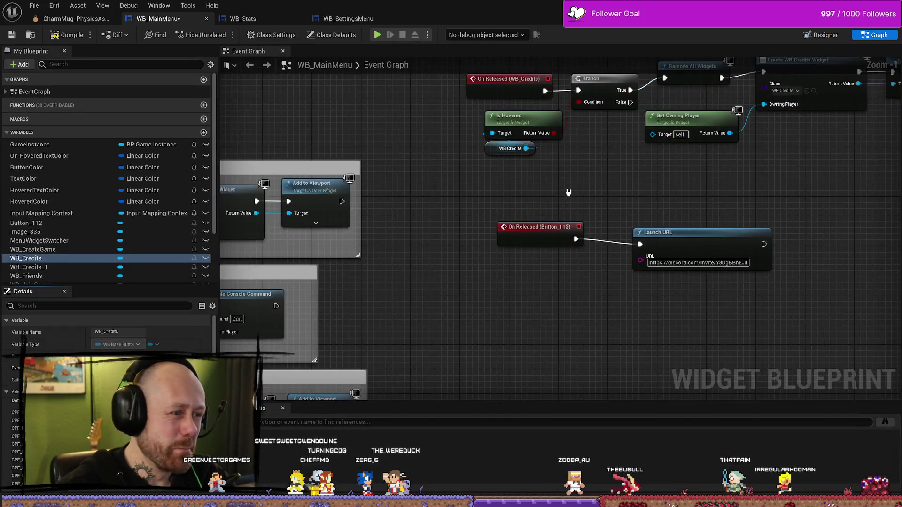
scroll(658, 189, "down", 3)
scroll(595, 165, "down", 1)
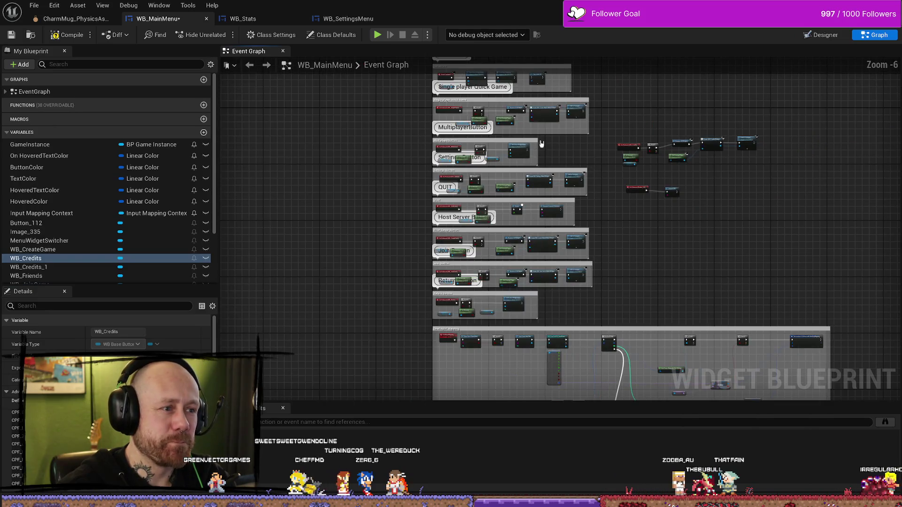
scroll(595, 148, "up", 3)
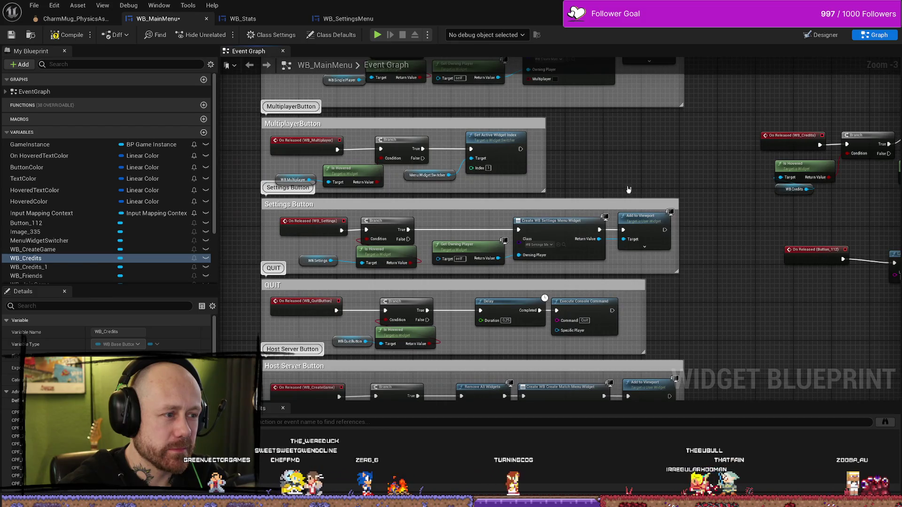
mouse_move(630, 191)
left_mouse_down()
mouse_move(594, 246)
mouse_move(695, 230)
left_mouse_up()
scroll(384, 270, "up", 2)
left_click_drag(385, 270, 341, 199)
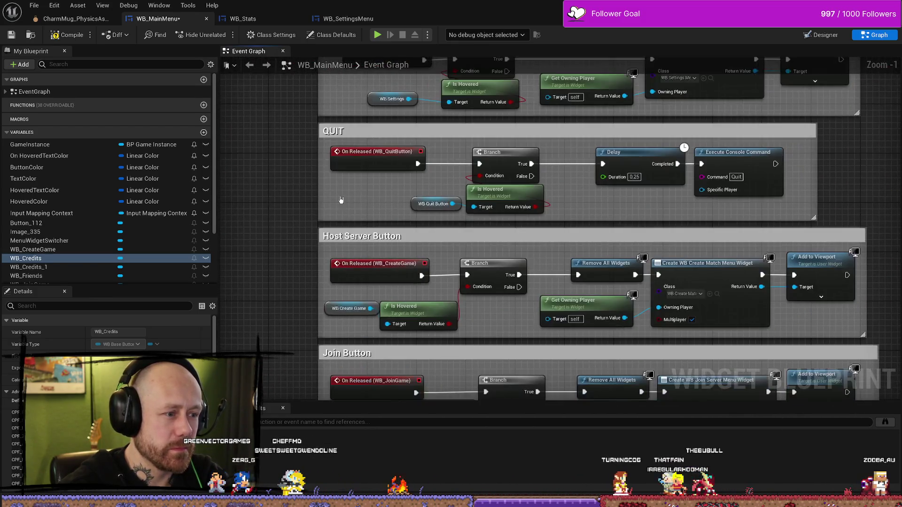
key("shift+F4")
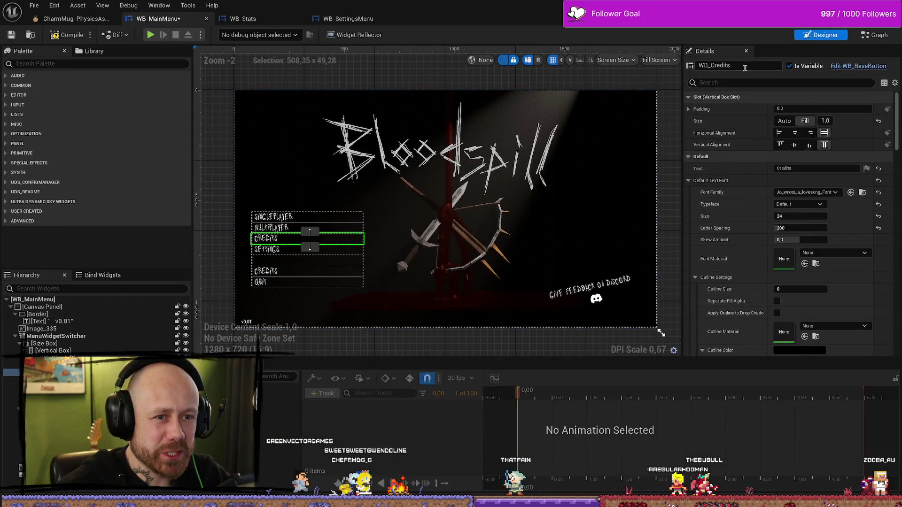
Step: Relabel the upper Credits button as STATS and view its erroring On Released node in the graph
left_click(272, 227)
left_click(266, 238)
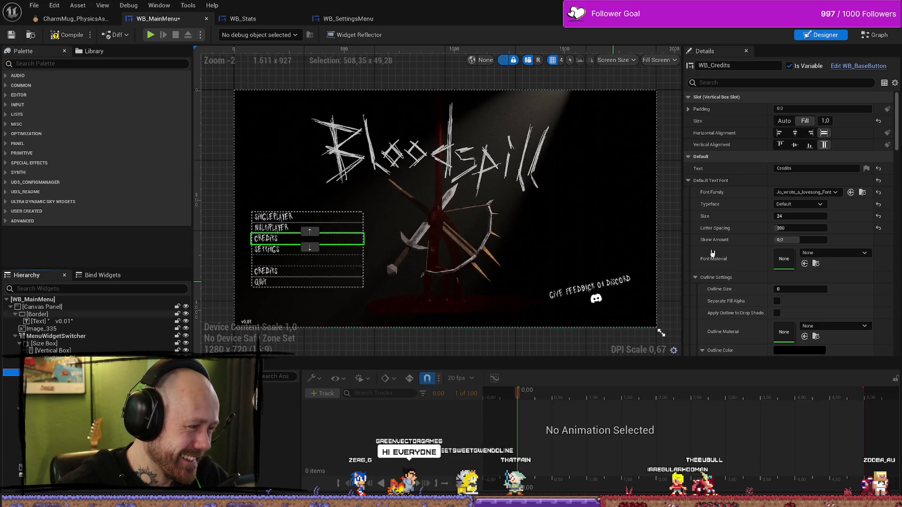
key("ctrl+a")
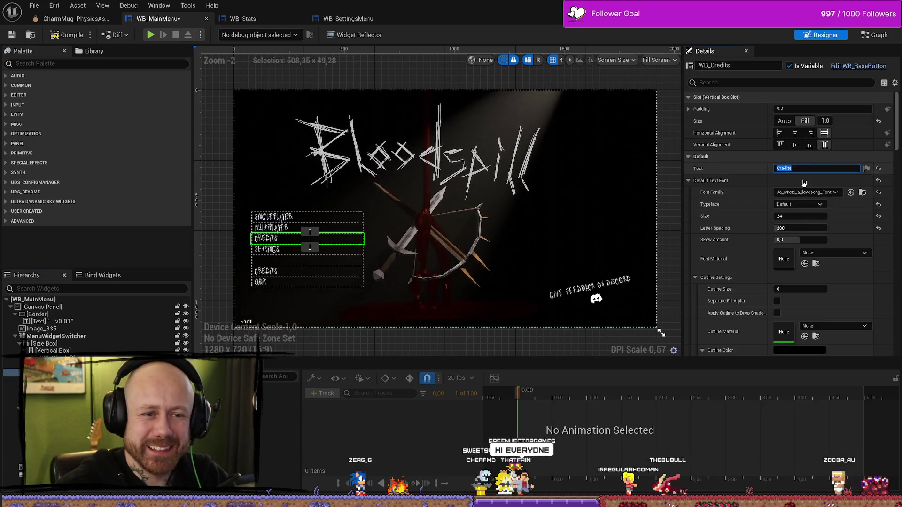
type("S")
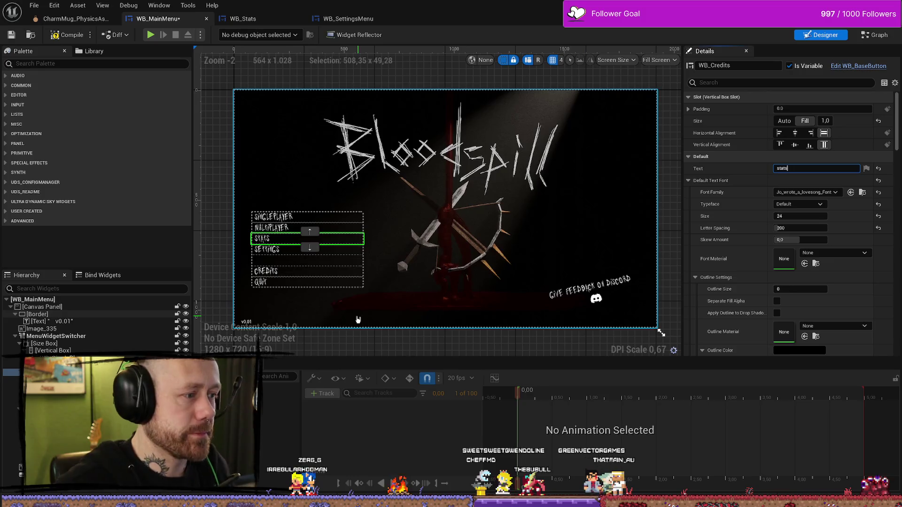
left_click(284, 229)
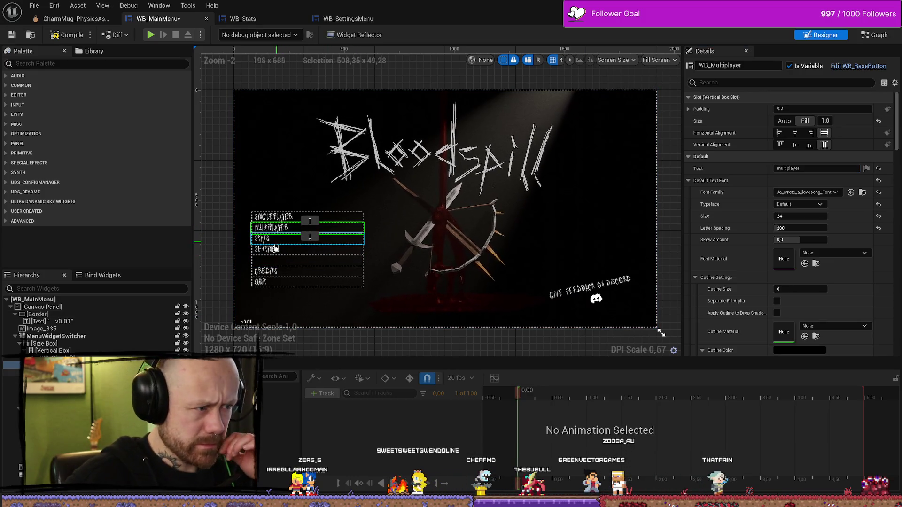
left_click(281, 240)
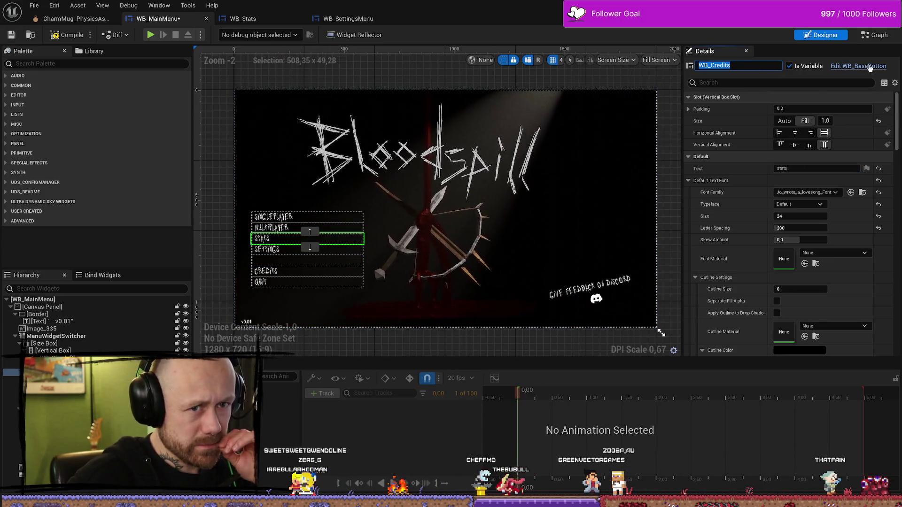
left_click(689, 67)
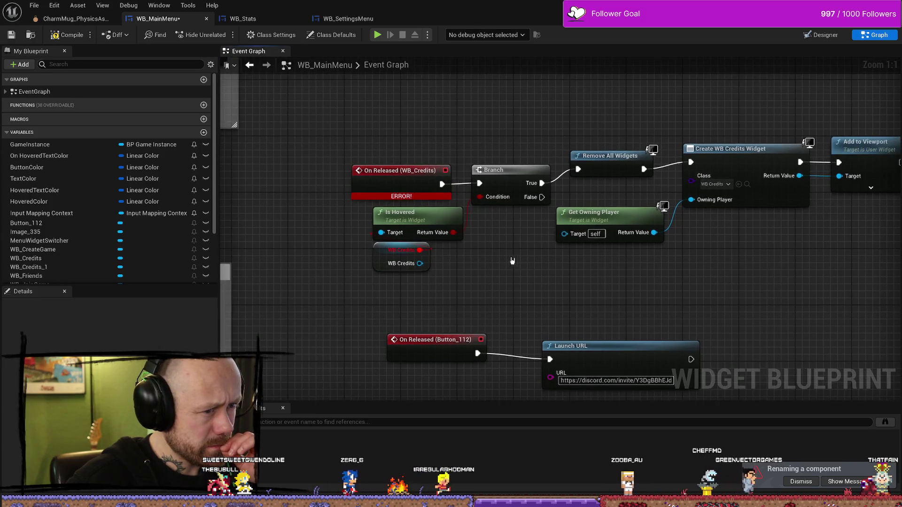
Step: Compile and save WB_MainMenu, getting two fatal errors on the WB Credits reference node
scroll(523, 273, "down", 6)
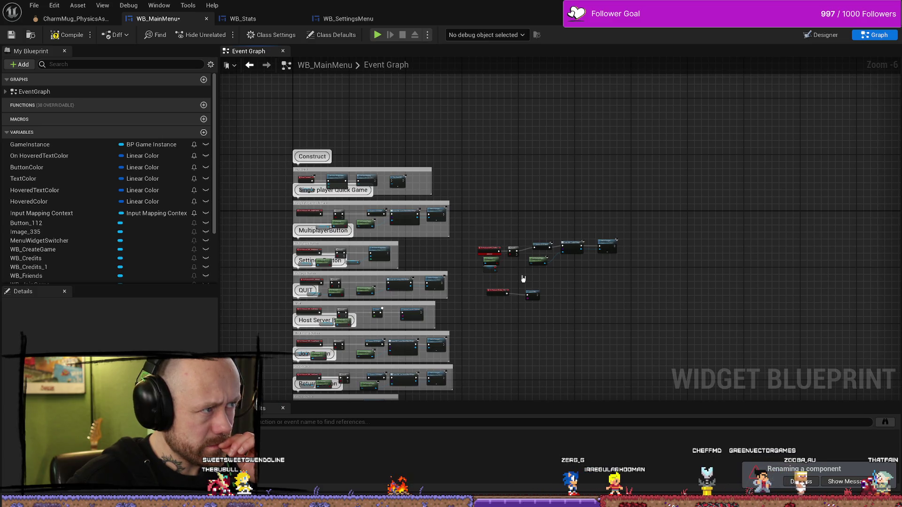
scroll(523, 279, "up", 3)
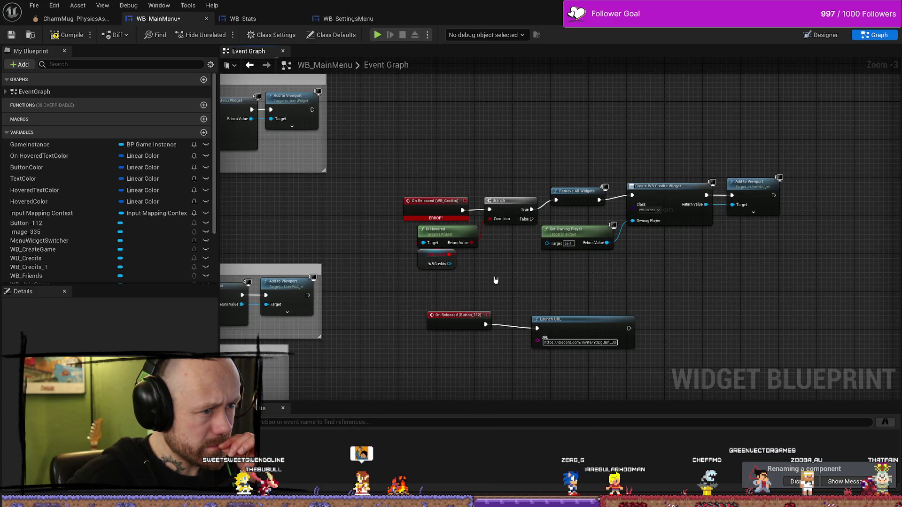
scroll(361, 220, "down", 2)
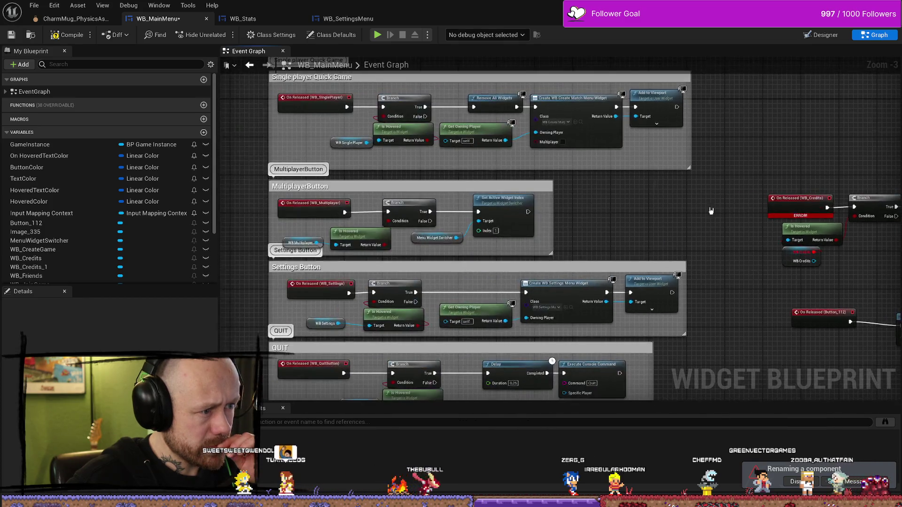
scroll(470, 212, "up", 1)
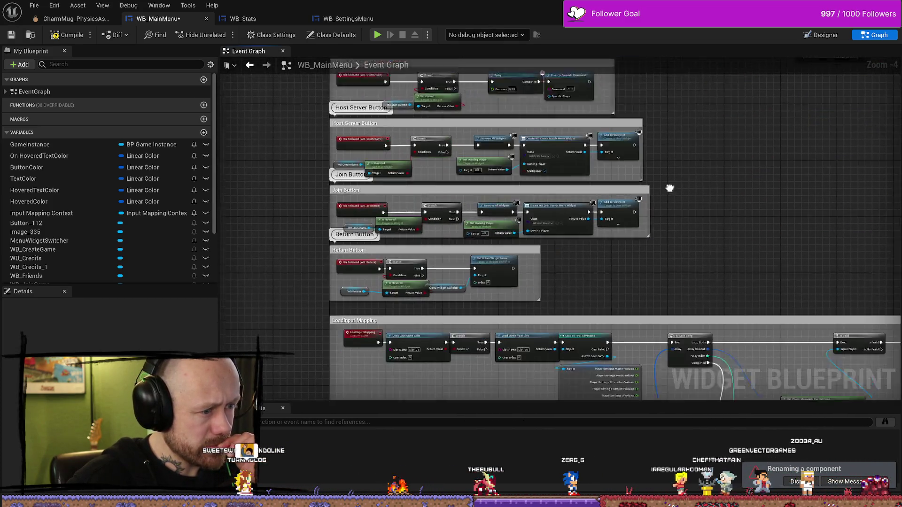
scroll(675, 193, "down", 3)
scroll(449, 315, "up", 3)
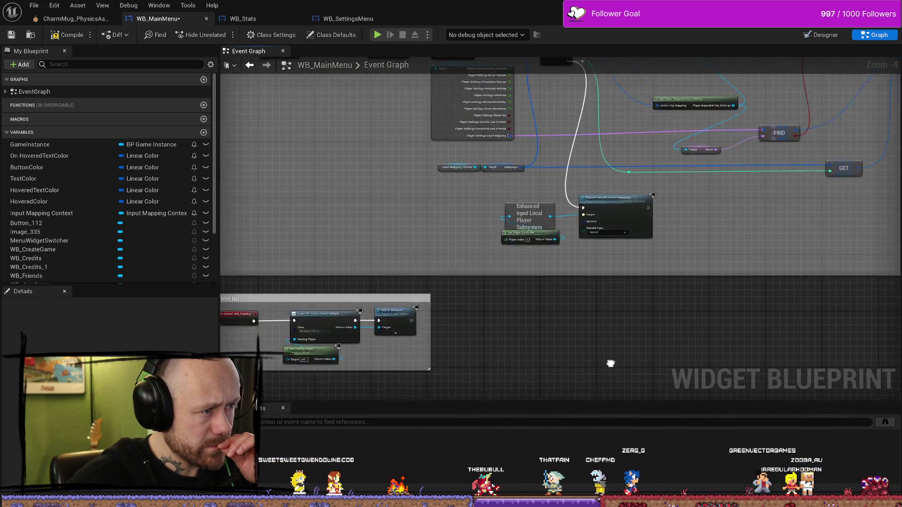
scroll(629, 258, "up", 4)
left_click_drag(512, 157, 477, 250)
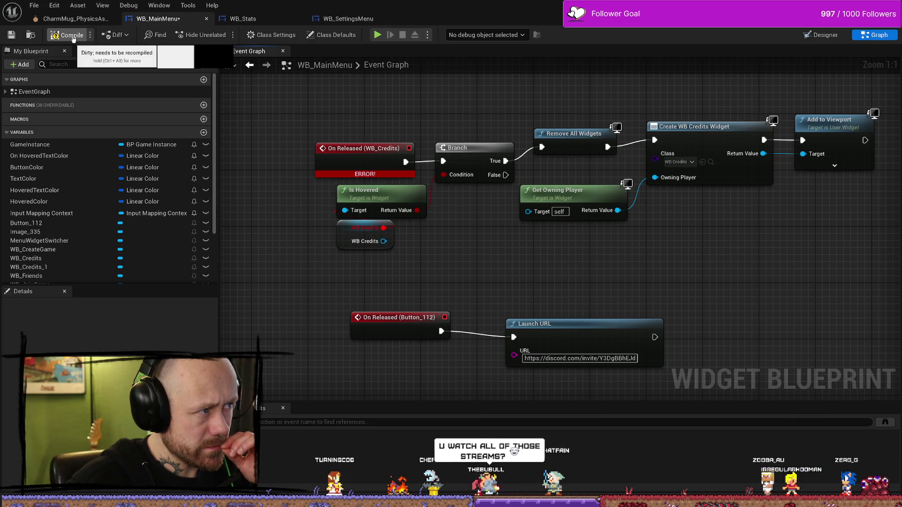
left_click(68, 34)
left_click(11, 35)
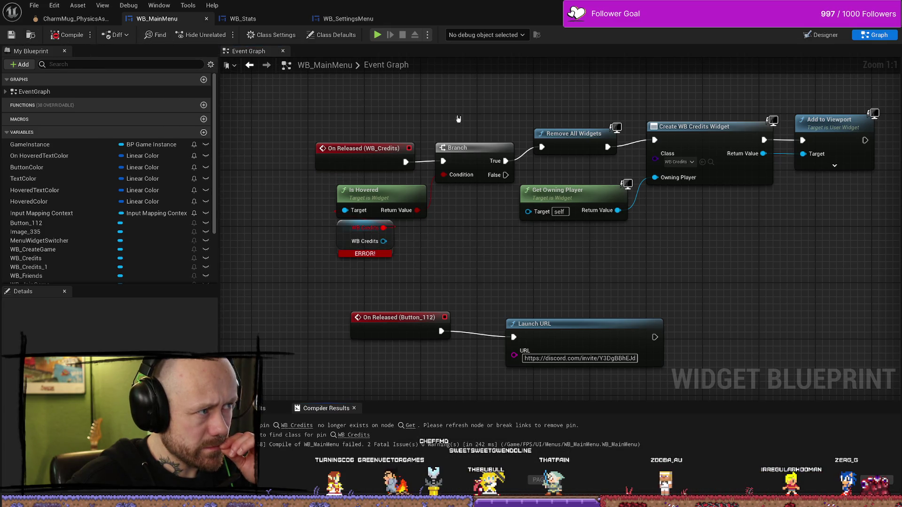
left_click_drag(605, 149, 579, 136)
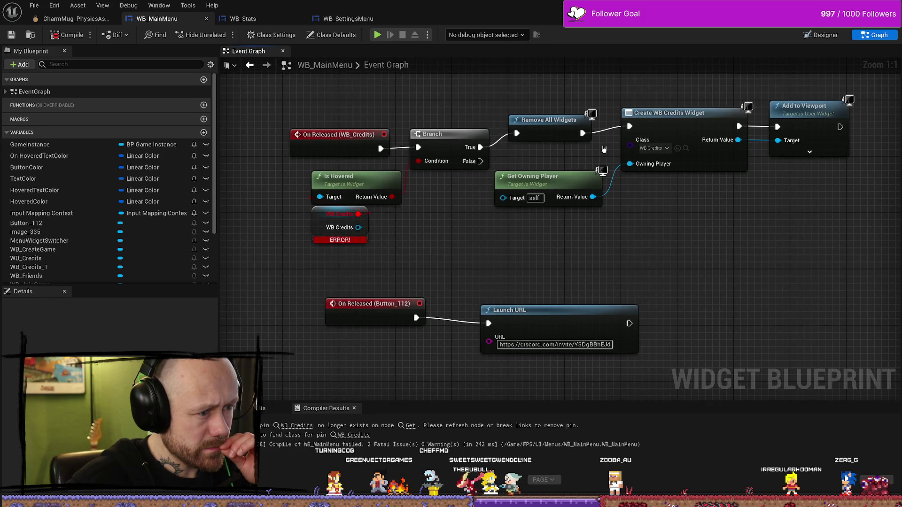
Step: Undo the button rename, the STATS label change and two earlier button moves
left_click(834, 37)
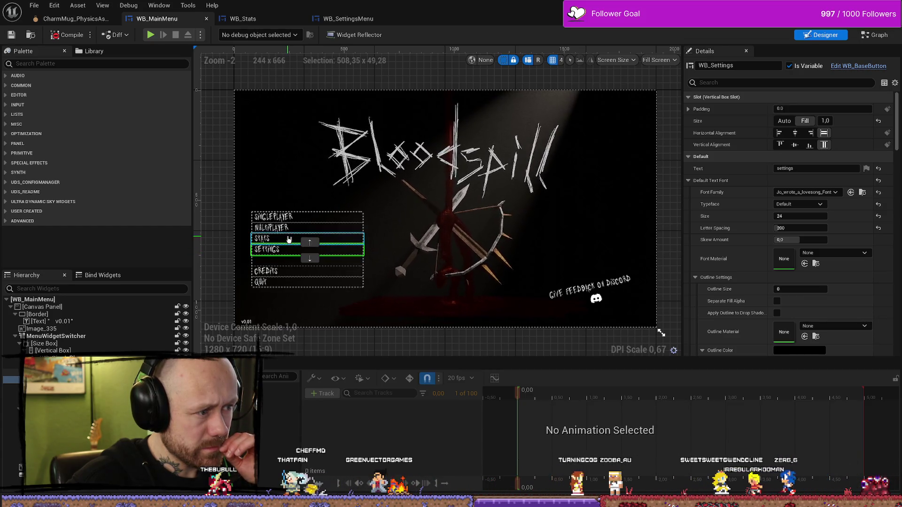
key("ctrl+z")
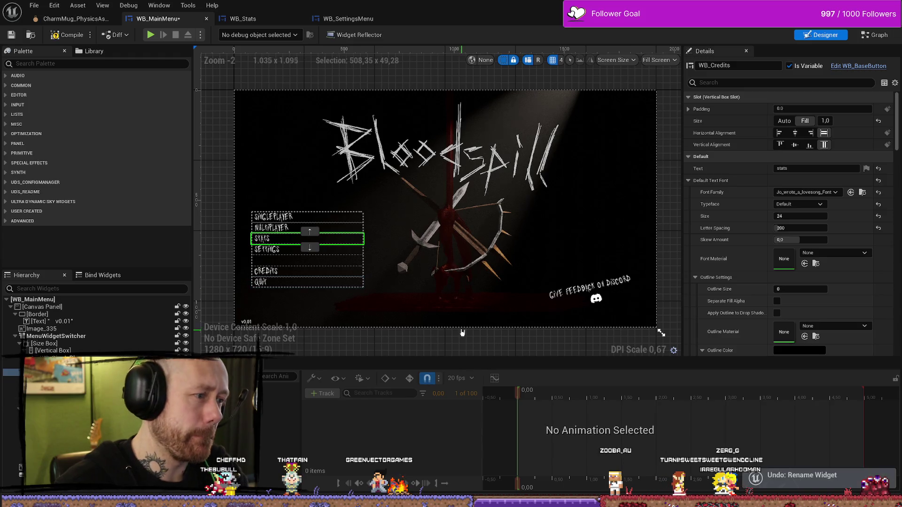
key("ctrl+z")
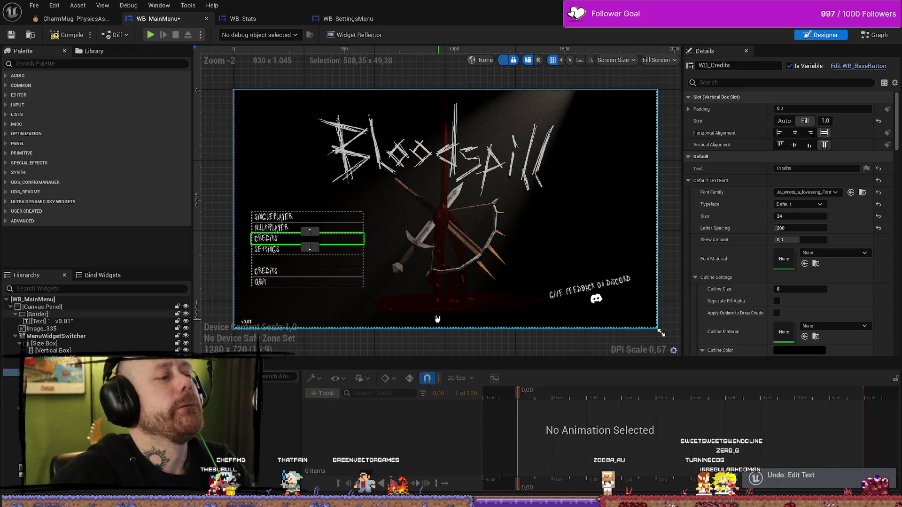
key("ctrl+z")
key("ctrl+z")
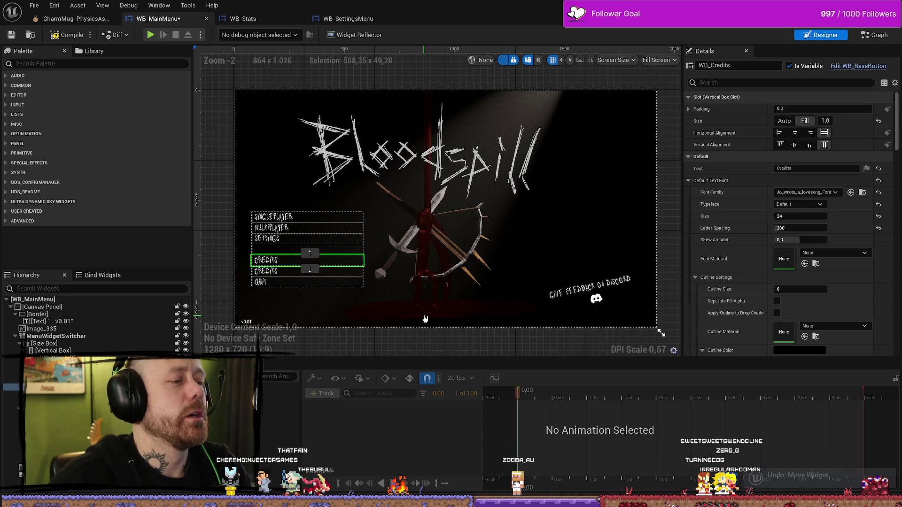
key("ctrl+z")
Step: Check the spacer slot, CREDITS, MULTIPLAYER, SINGLEPLAYER and the button Vertical Box
scroll(394, 303, "up", 2)
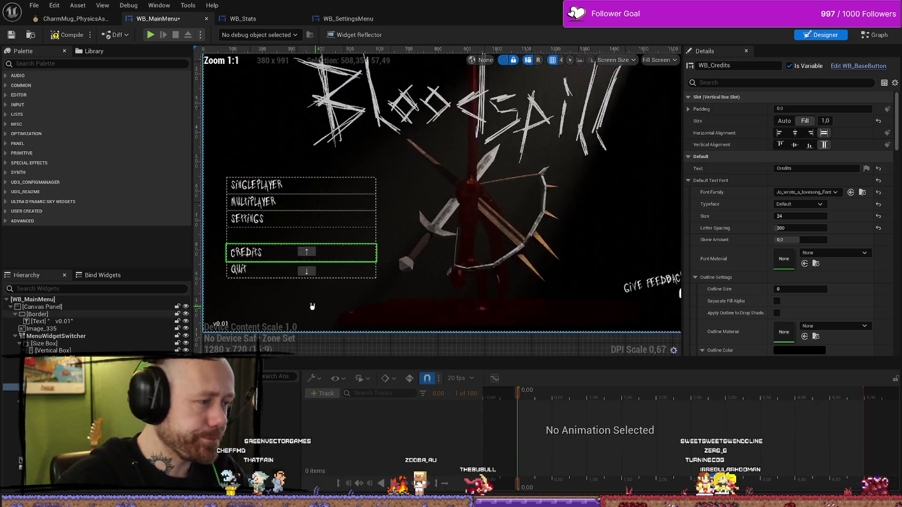
left_click(282, 236)
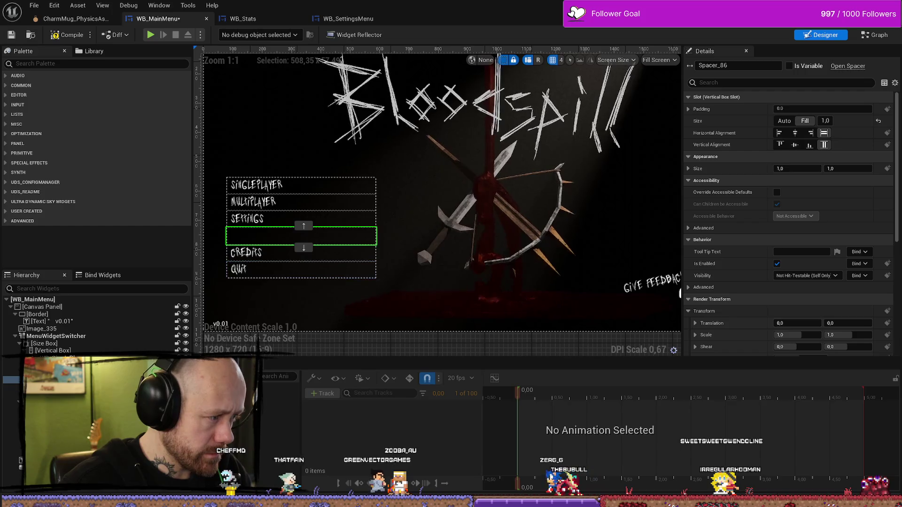
left_click(282, 253)
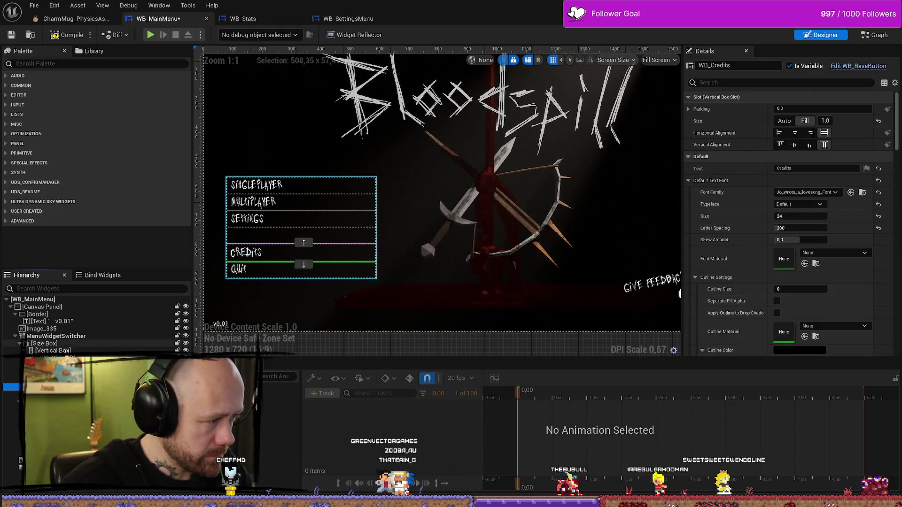
left_click(68, 350)
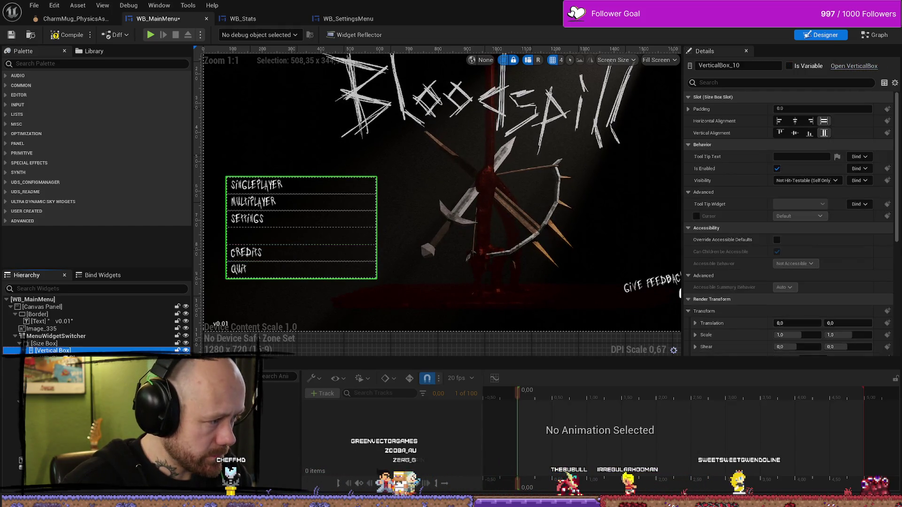
left_click(295, 203)
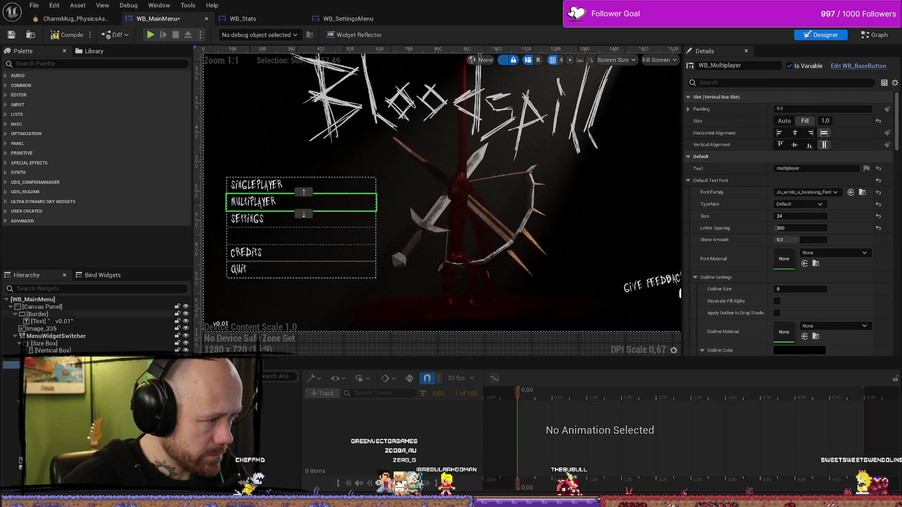
left_click(282, 185)
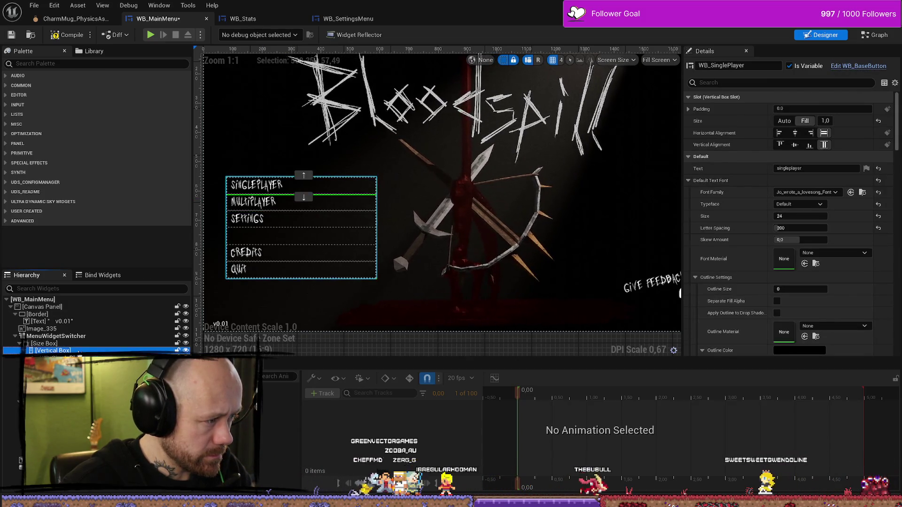
left_click(52, 351)
key("ctrl+space")
left_click(55, 51)
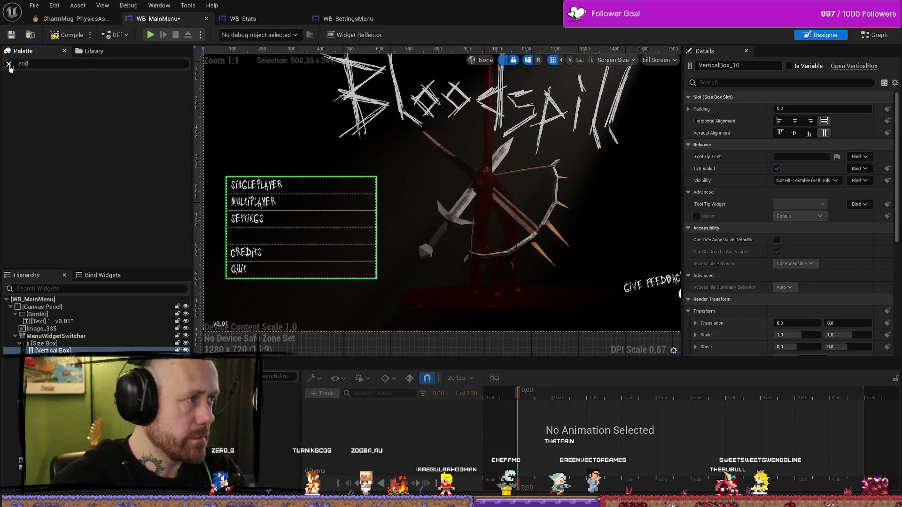
Step: Clear the palette search and select the menu's vertical box and SINGLEPLAYER button
key("BackSpace")
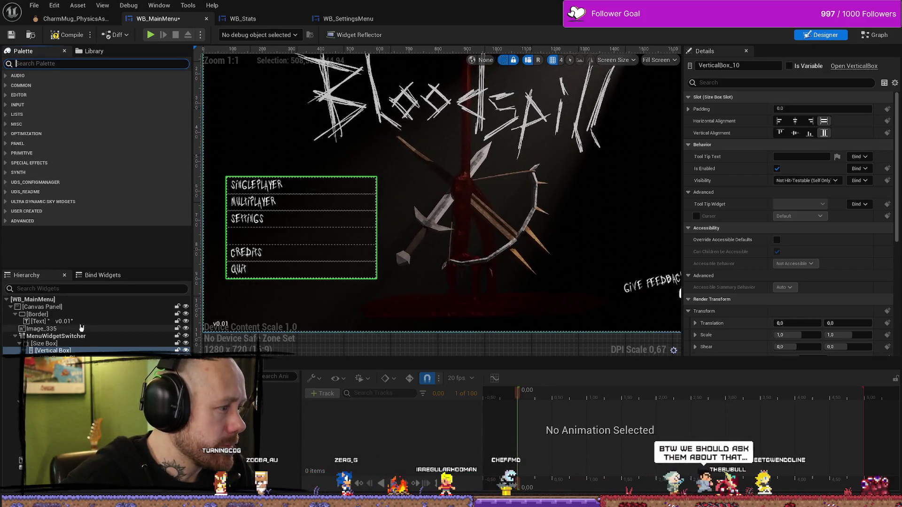
left_click(71, 351)
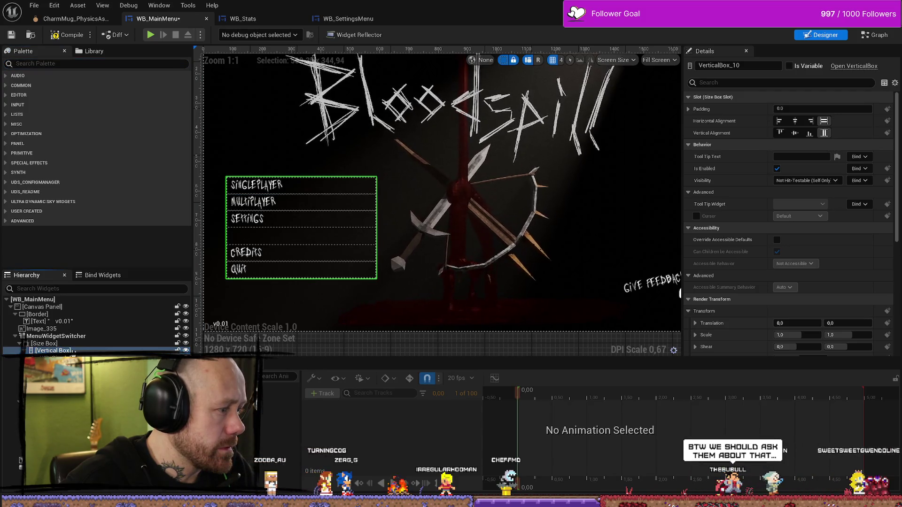
right_click(180, 278)
key("Escape")
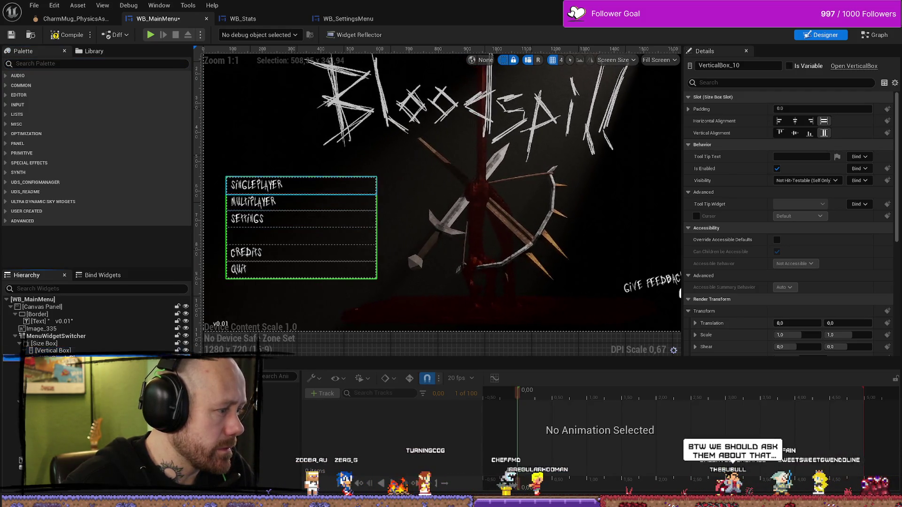
key("Down")
Step: Search the palette for 'WB_sta' and drag WB Stats into the menu's button list
left_click(95, 52)
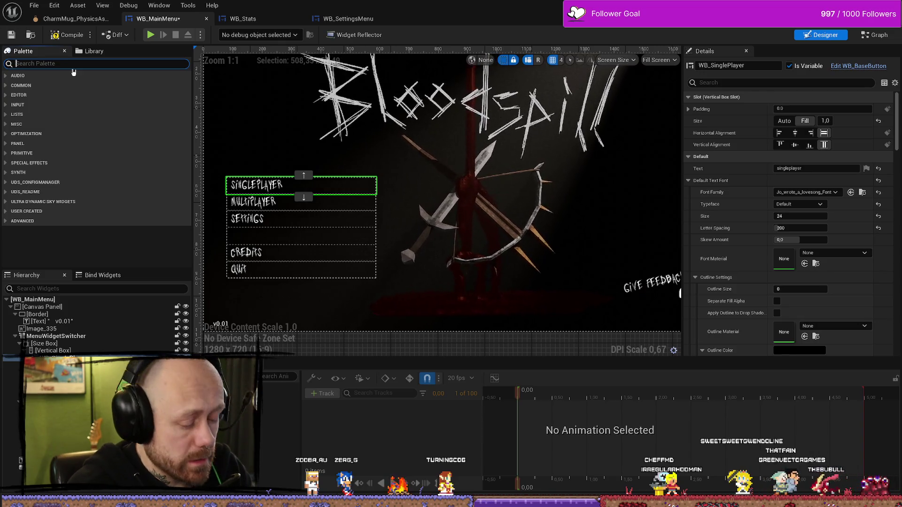
type("WB_")
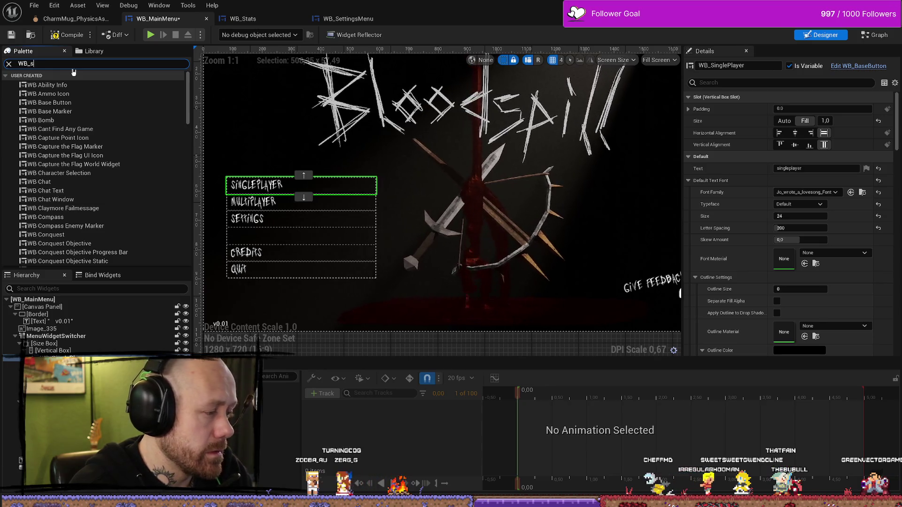
type("sta")
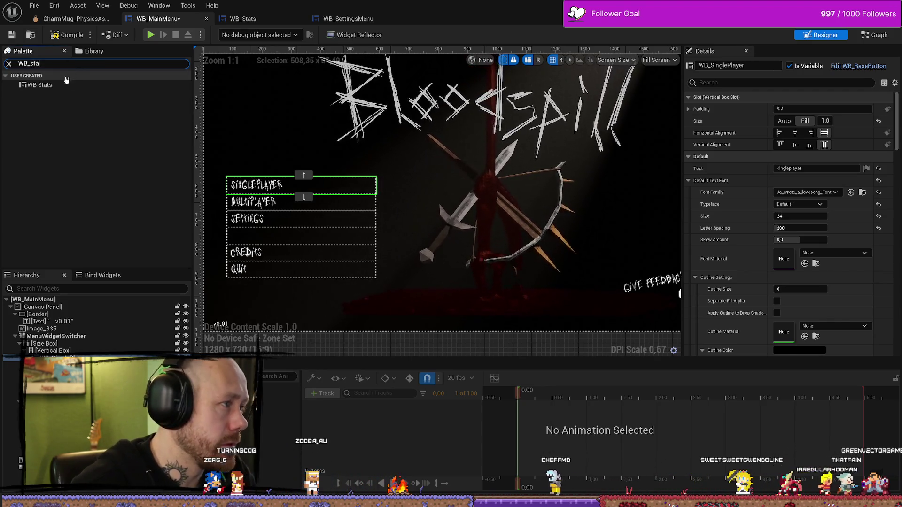
left_click(64, 86)
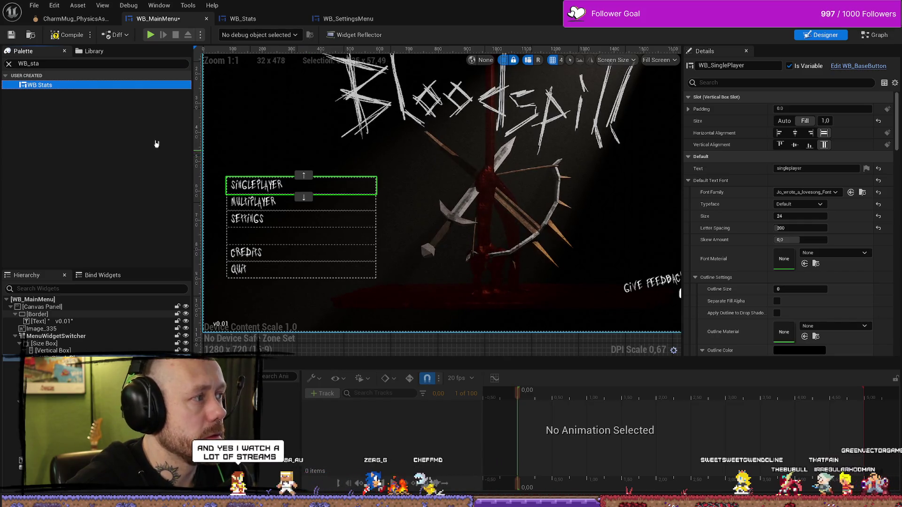
mouse_move(47, 85)
left_mouse_down()
mouse_move(89, 176)
mouse_move(51, 357)
left_mouse_up()
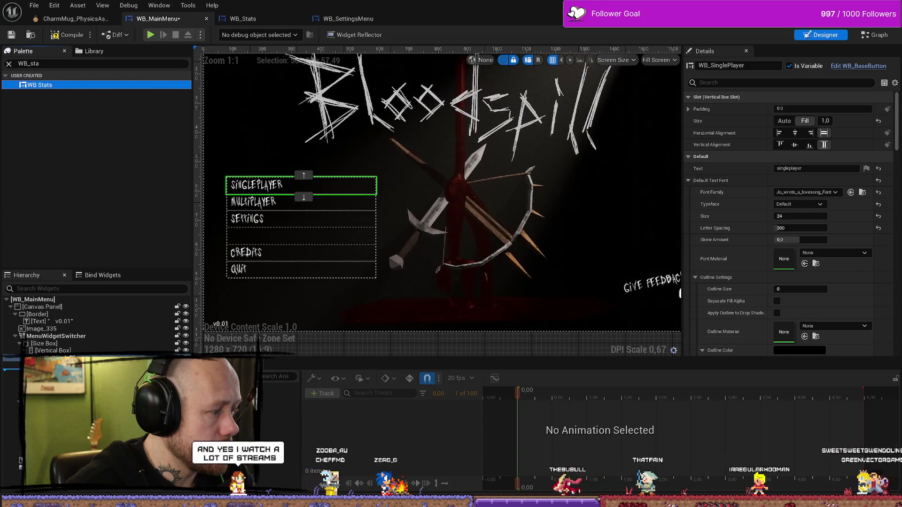
left_click_drag(52, 357, 301, 181)
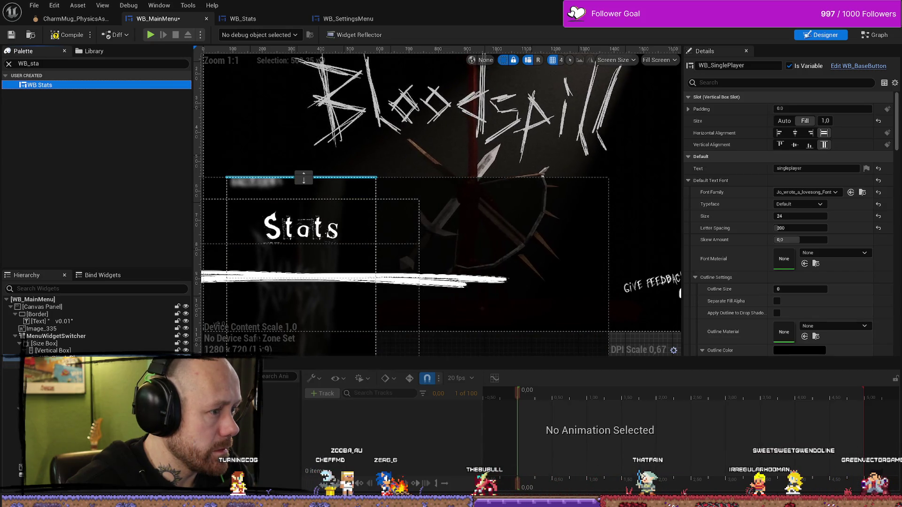
scroll(335, 302, "down", 3)
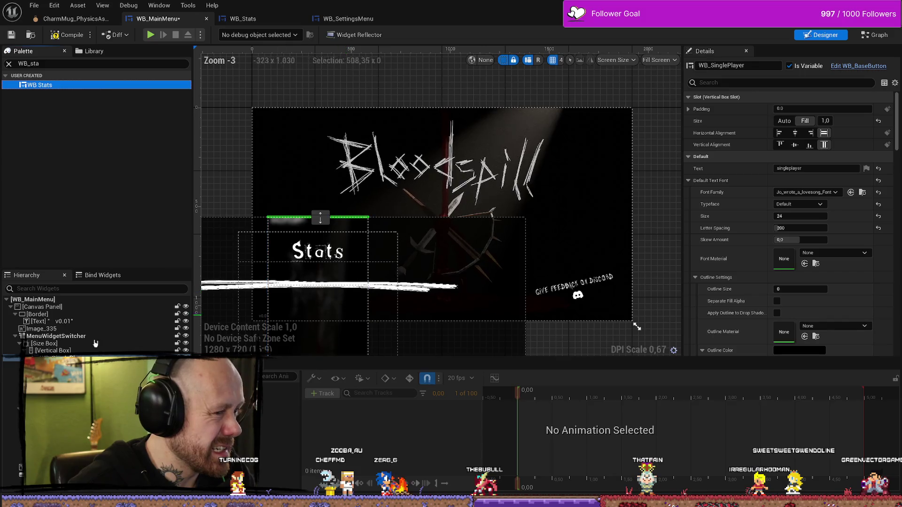
left_click_drag(318, 263, 317, 263)
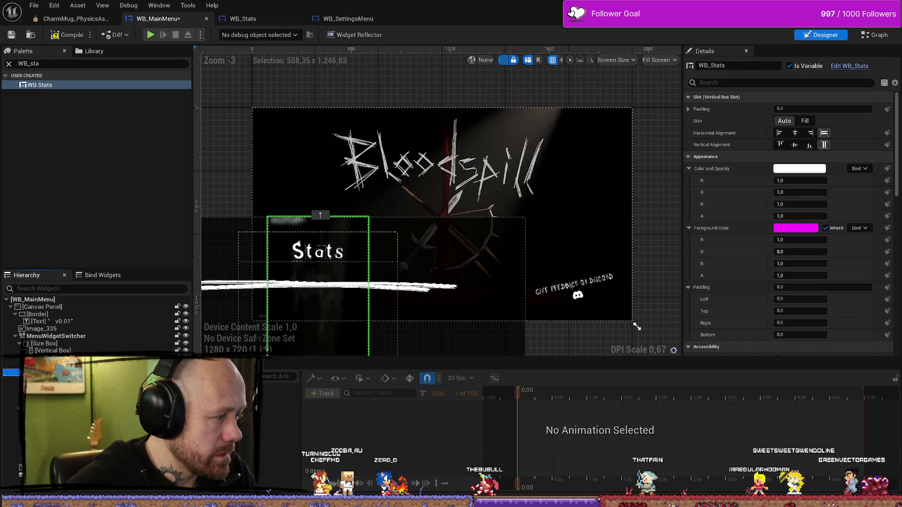
scroll(362, 280, "down", 4)
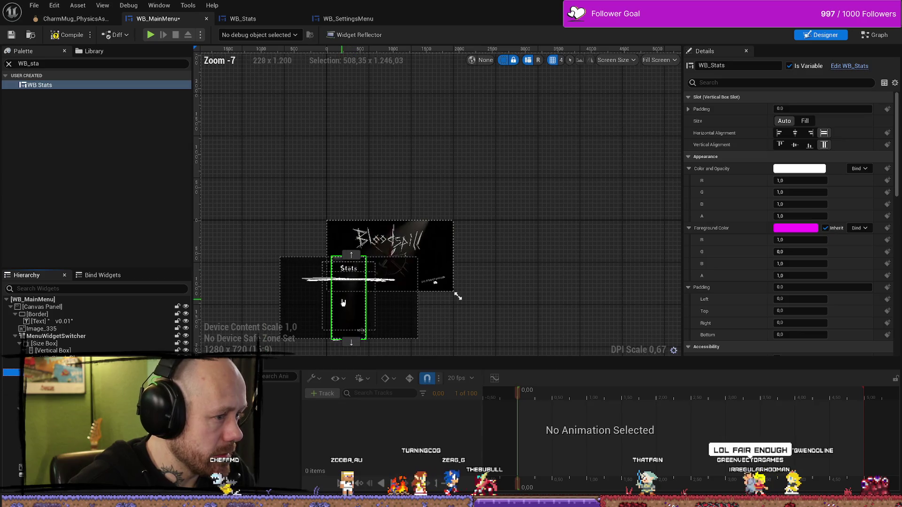
scroll(354, 306, "up", 4)
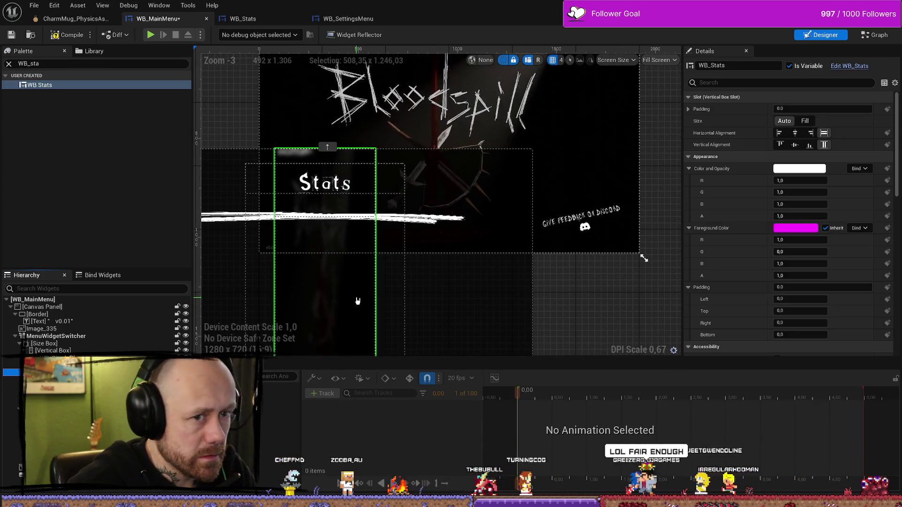
Step: Undo both WB Stats edits, leaving the button list unchanged, and open the event graph
key("ctrl+z")
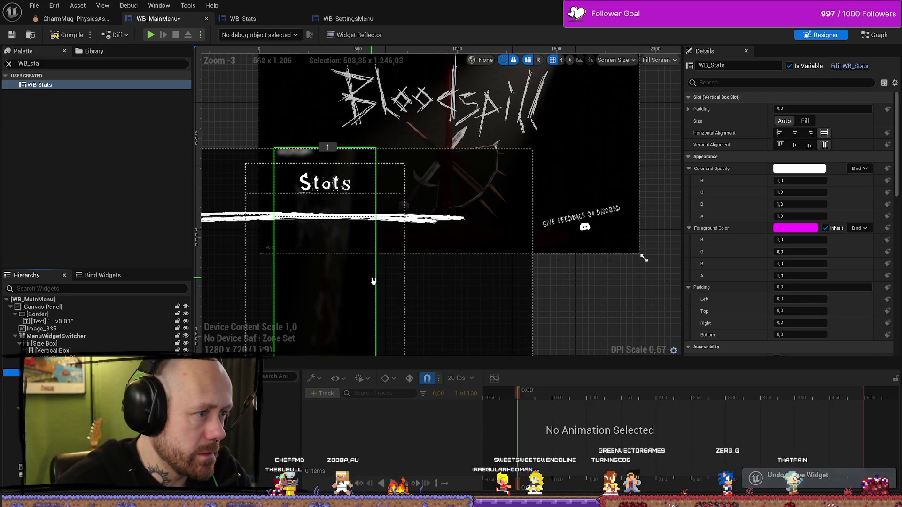
key("ctrl+z")
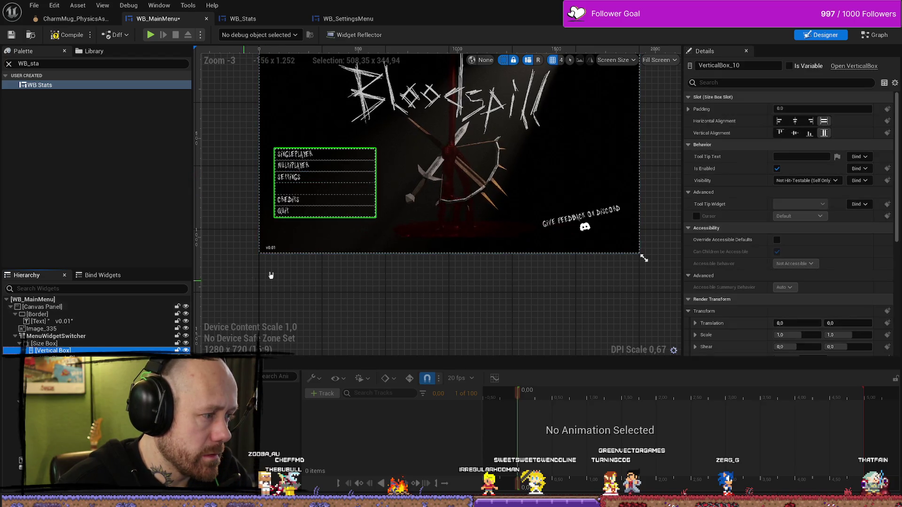
scroll(306, 200, "up", 4)
left_click(306, 200)
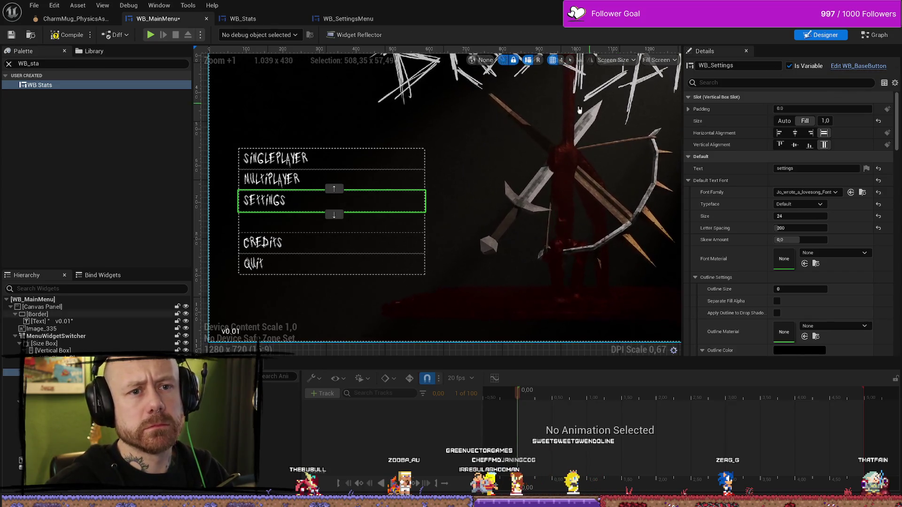
left_click(344, 179)
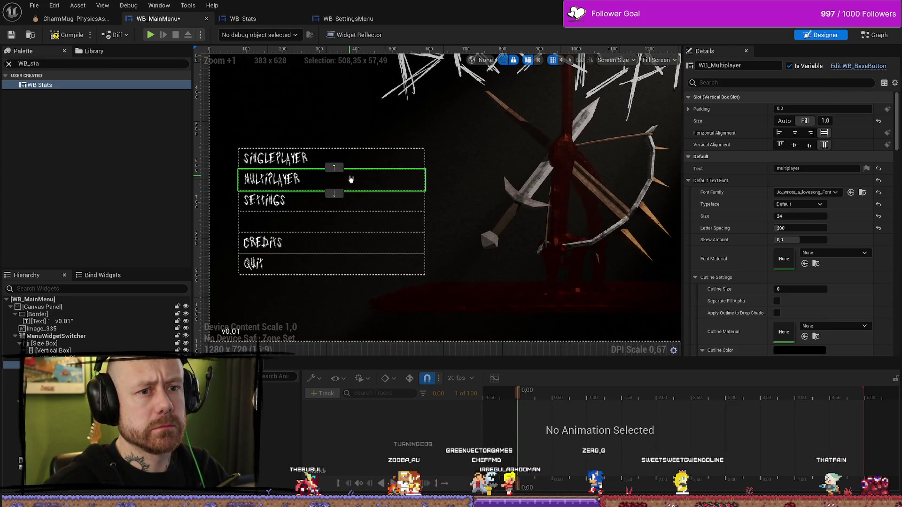
key("ctrl+shift+g")
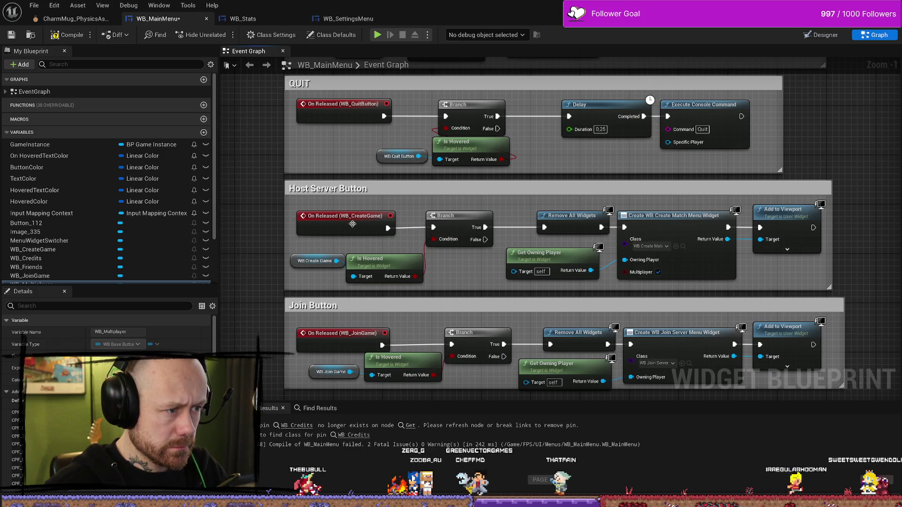
left_click(352, 224)
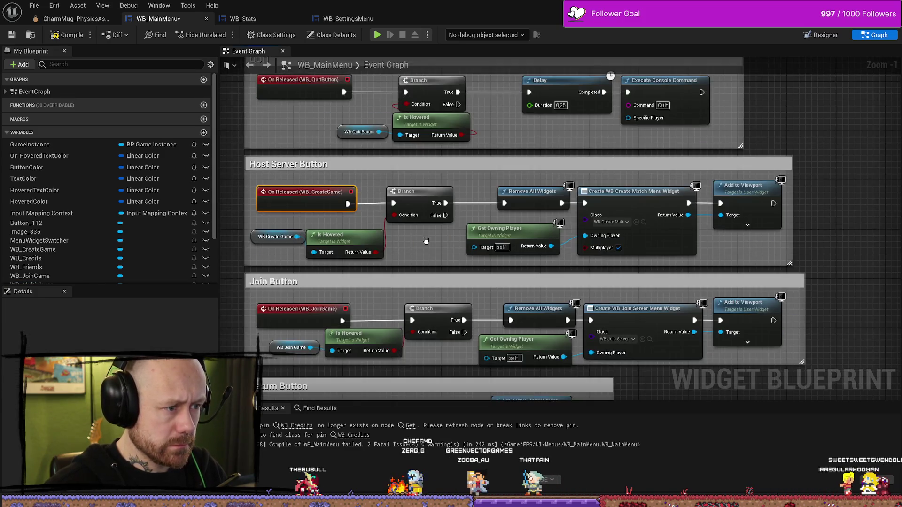
scroll(426, 242, "down", 4)
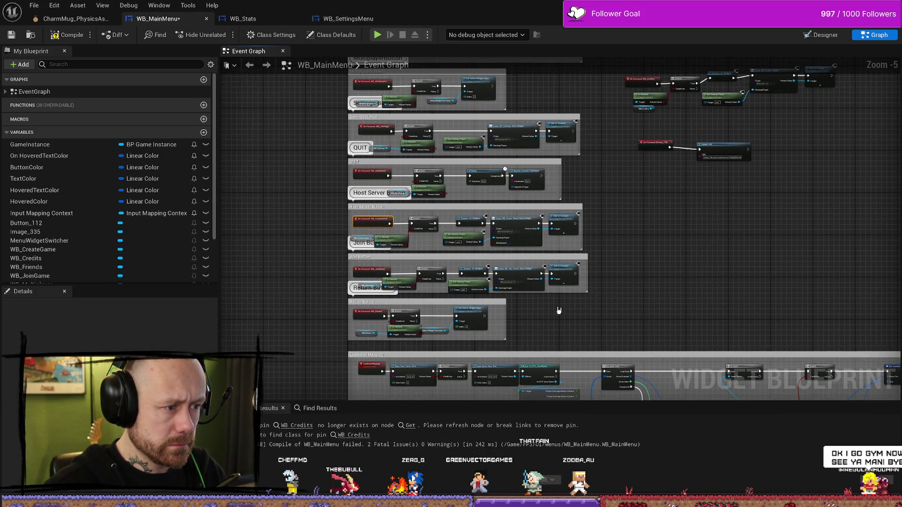
scroll(559, 310, "up", 3)
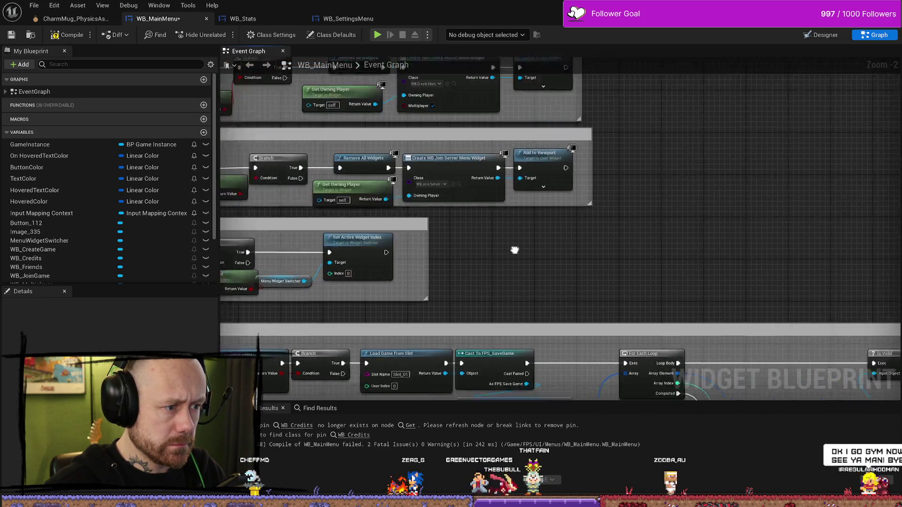
scroll(514, 250, "down", 1)
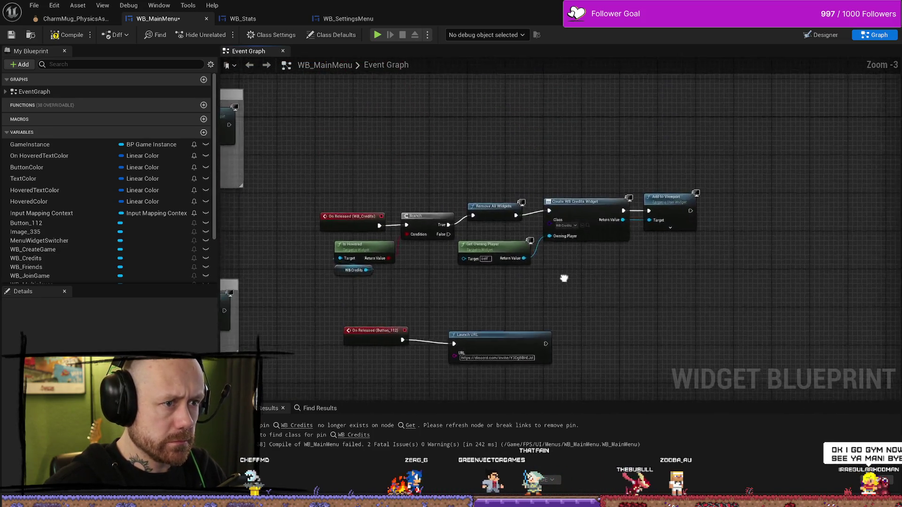
scroll(564, 278, "up", 3)
scroll(506, 241, "down", 1)
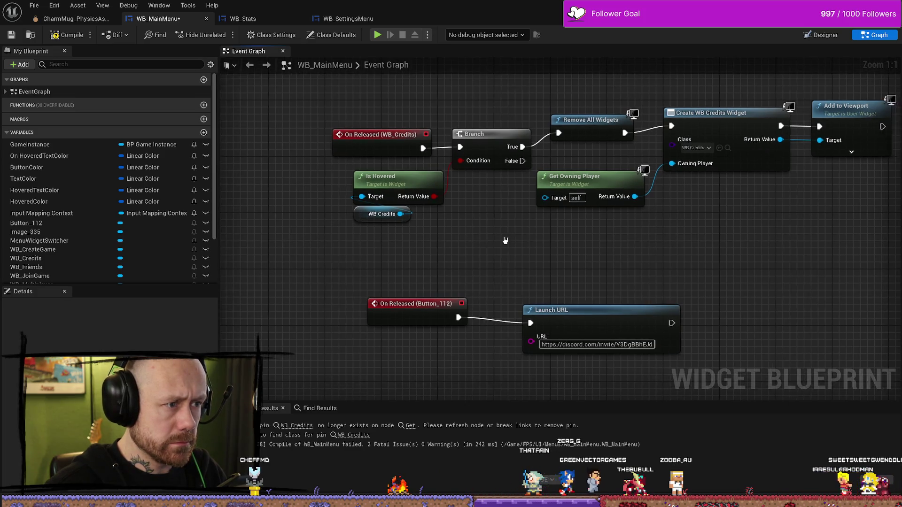
left_click_drag(562, 266, 460, 303)
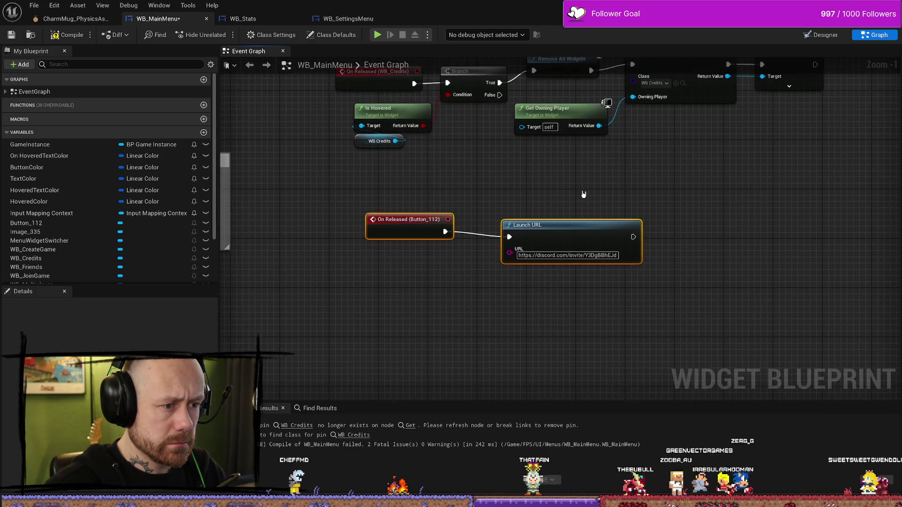
left_click_drag(549, 242, 827, 261)
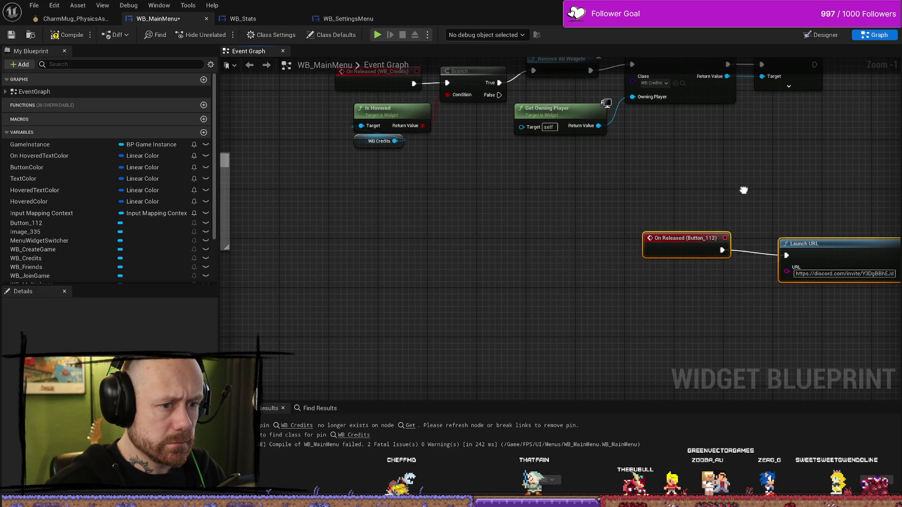
scroll(594, 246, "down", 2)
left_click_drag(621, 200, 425, 334)
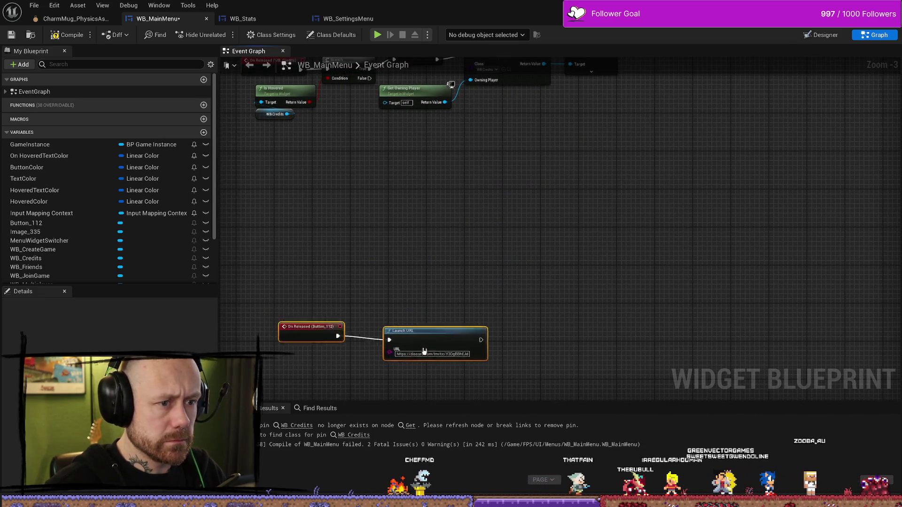
scroll(462, 305, "up", 3)
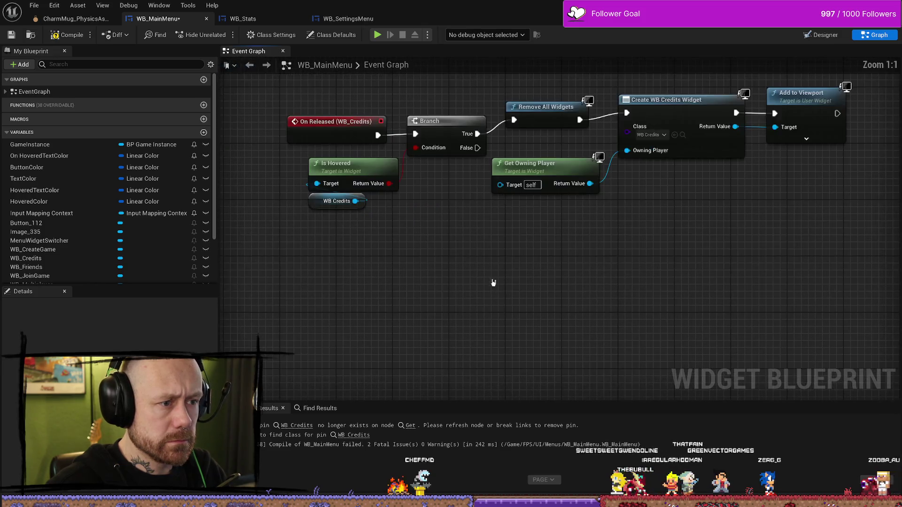
left_click_drag(787, 119, 475, 291)
left_click_drag(531, 156, 531, 170)
left_click_drag(466, 329, 563, 316)
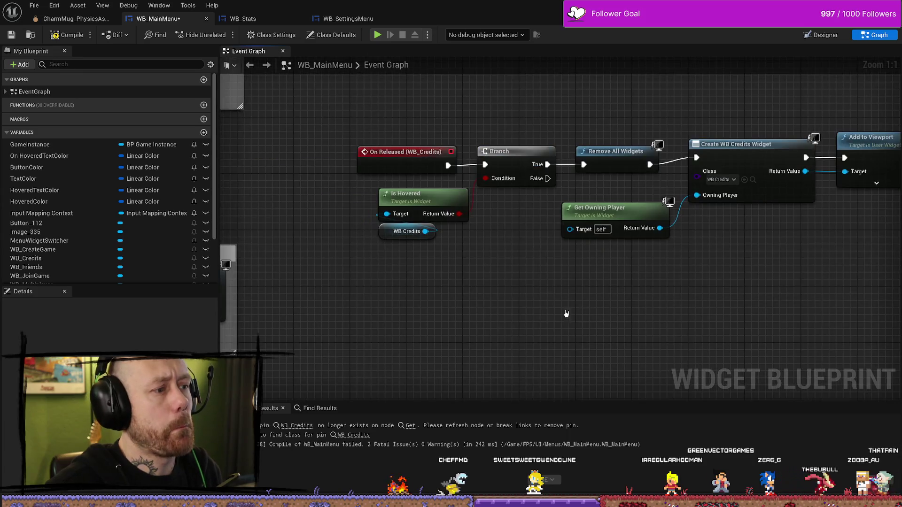
right_click(489, 317)
left_click(393, 307)
mouse_move(440, 149)
left_mouse_down()
mouse_move(425, 142)
mouse_move(439, 142)
left_mouse_up()
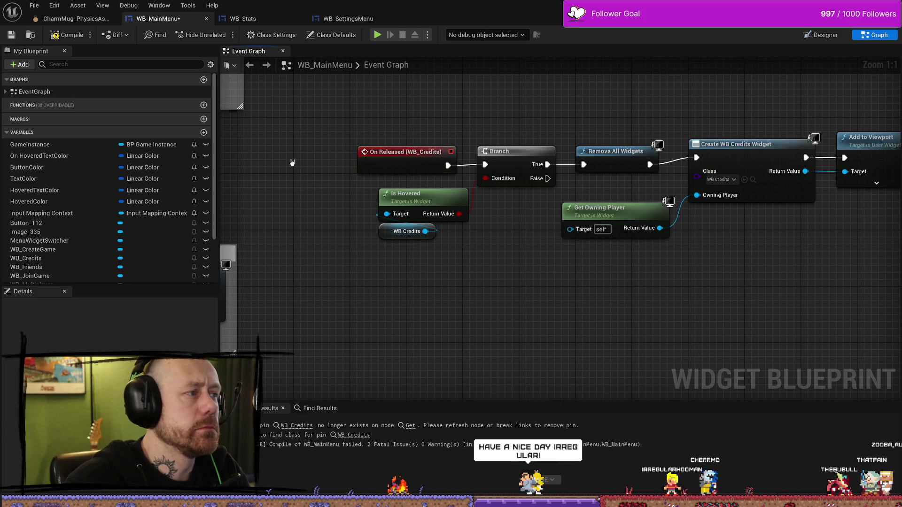
left_click(5, 92)
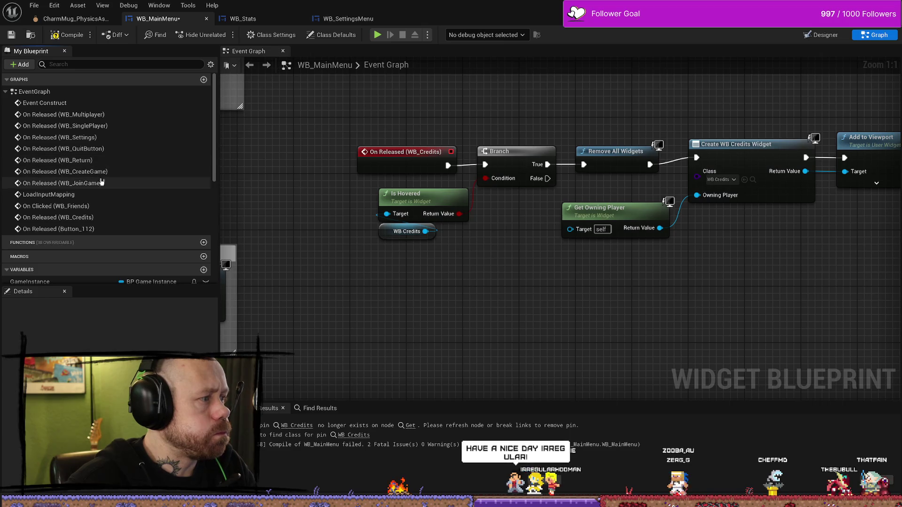
left_click_drag(585, 304, 581, 292)
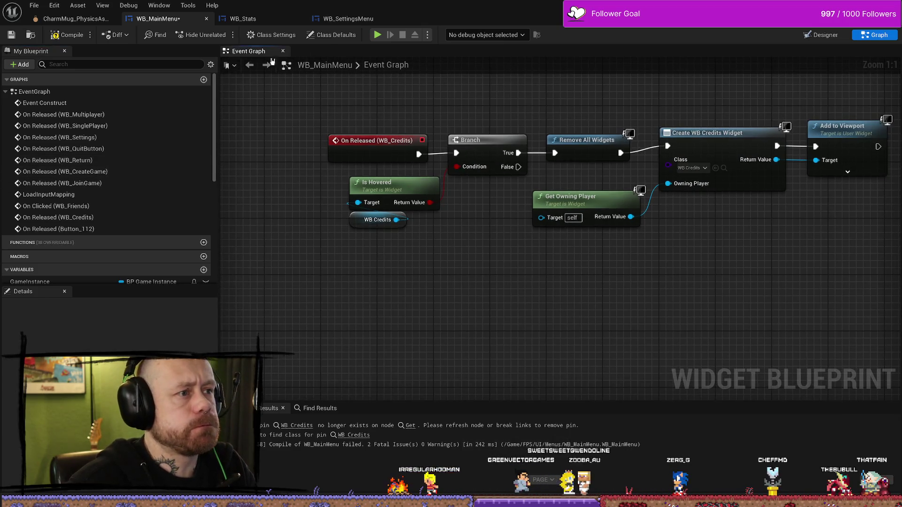
Step: Duplicate the Credits button and move the copy between MULTIPLAYER and SETTINGS
left_click(821, 35)
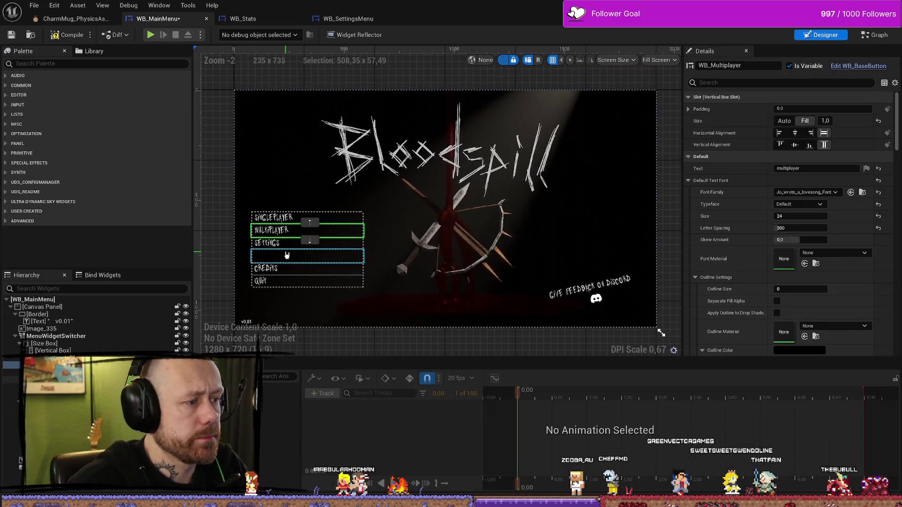
left_click(296, 267)
key("ctrl+d")
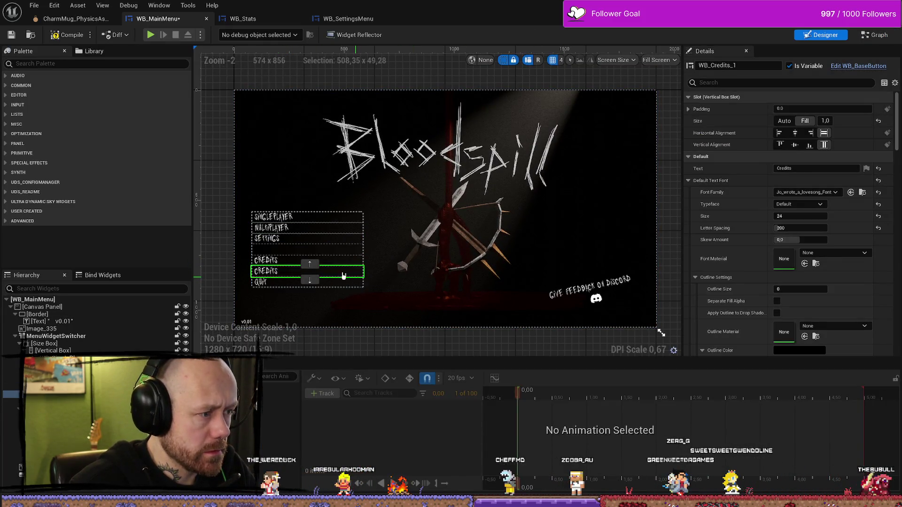
left_click(294, 273)
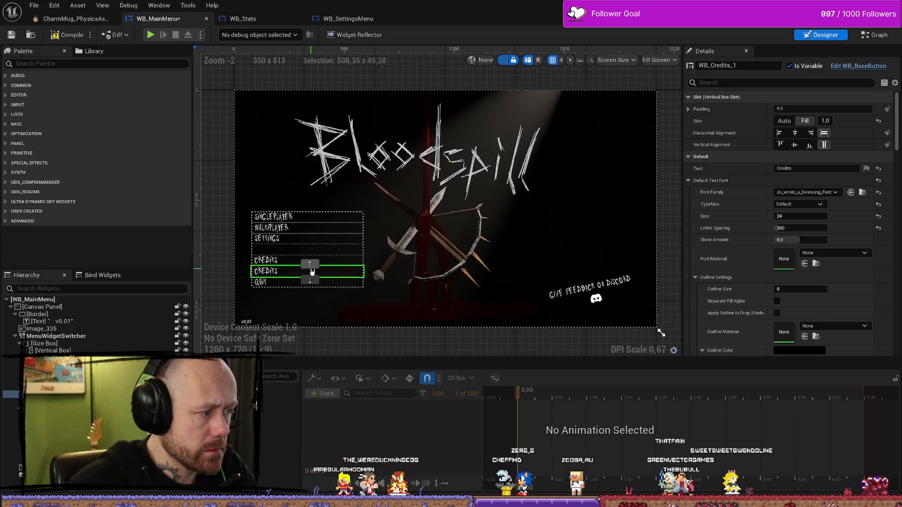
left_click(316, 265)
left_click_drag(312, 255, 261, 243)
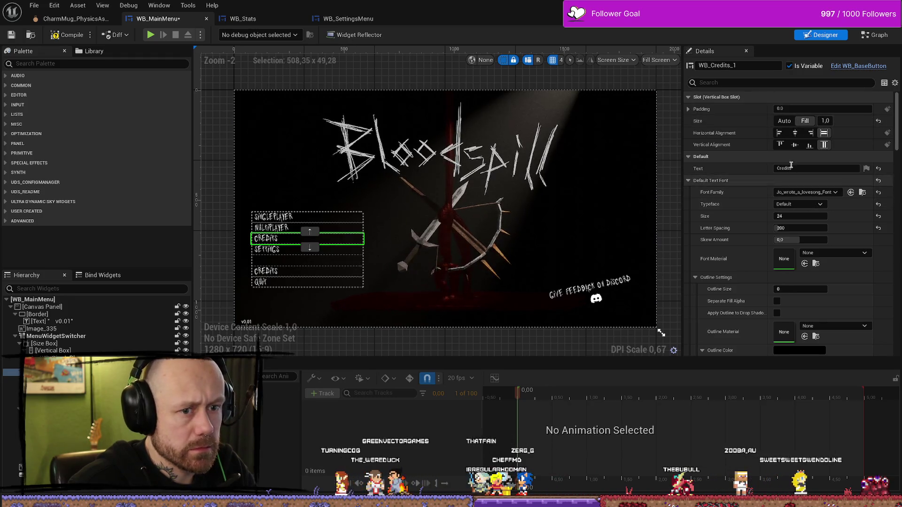
Step: Set the duplicate button's Text to 'Stats'
left_click(807, 168)
type("Stats")
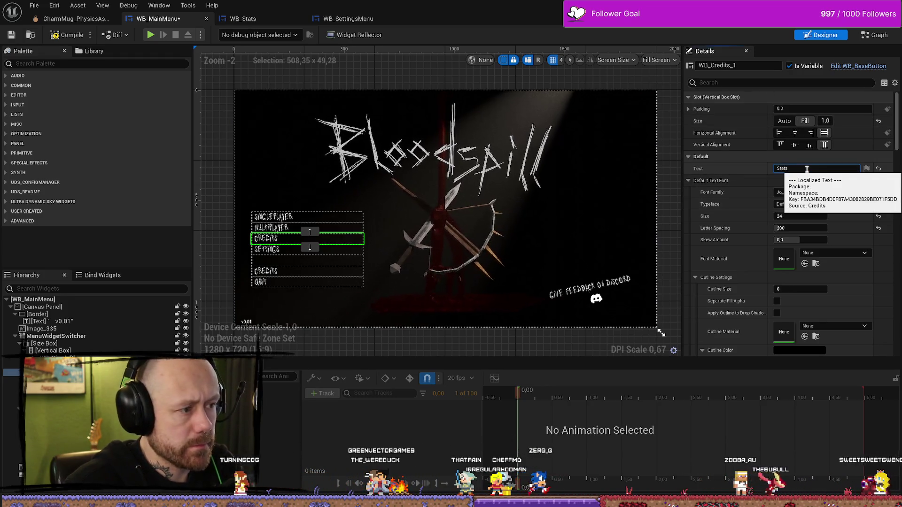
key("Return")
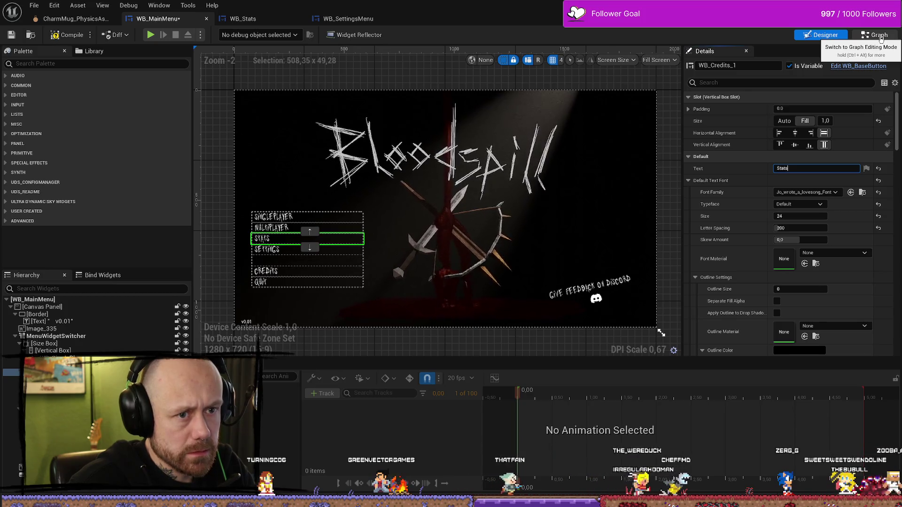
Step: Drop a Get WB_Credits_1 node into the event graph, then go back to Designer
left_click(879, 36)
scroll(570, 296, "down", 3)
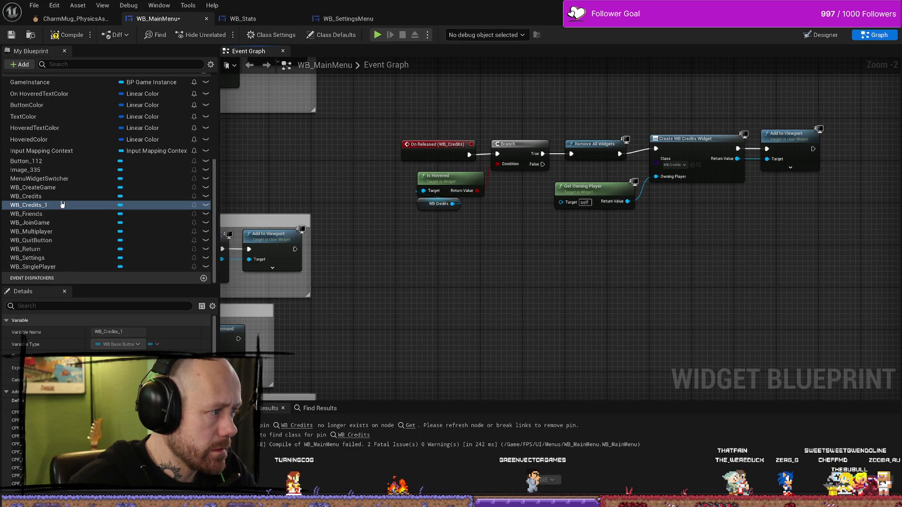
left_click(39, 205)
right_click(40, 207)
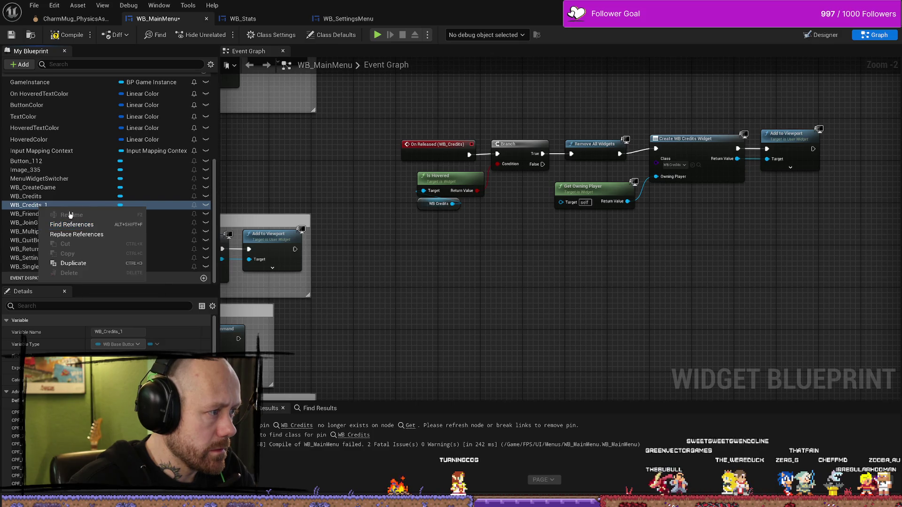
key("Escape")
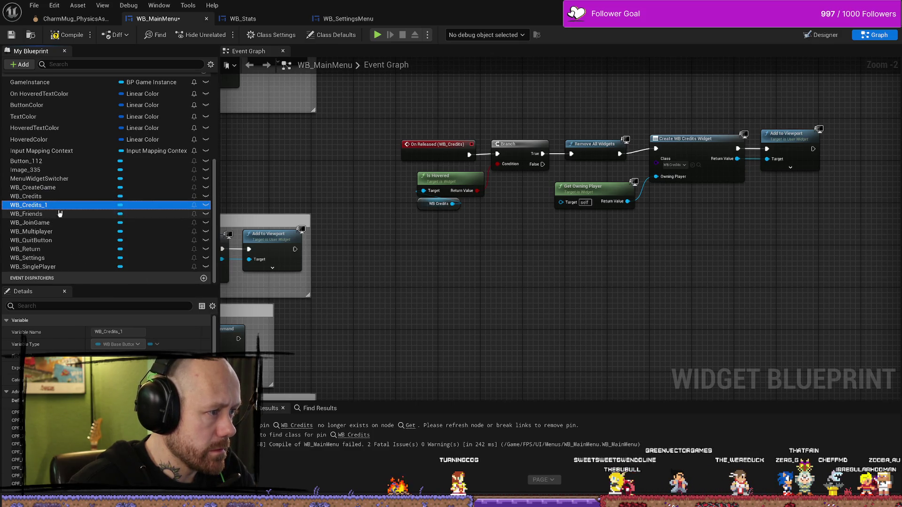
mouse_move(45, 206)
left_mouse_down()
mouse_move(440, 295)
mouse_move(428, 284)
left_mouse_up()
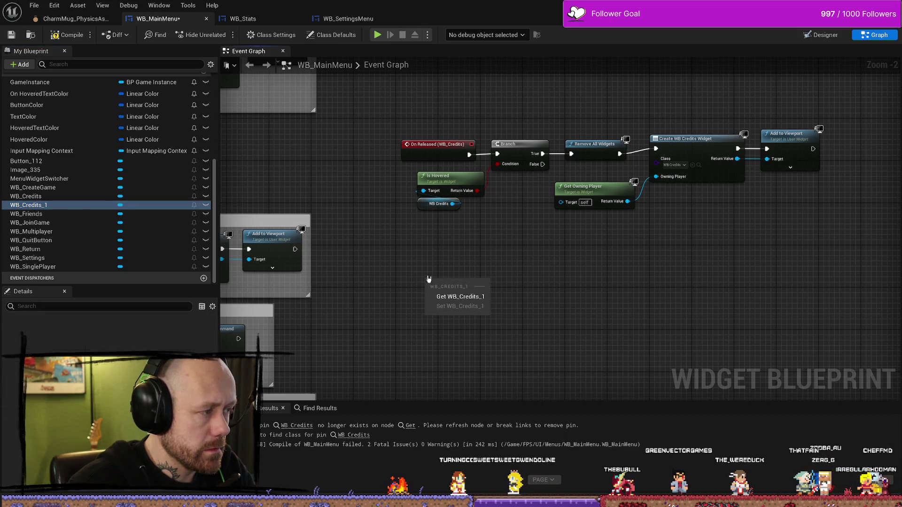
left_click(460, 295)
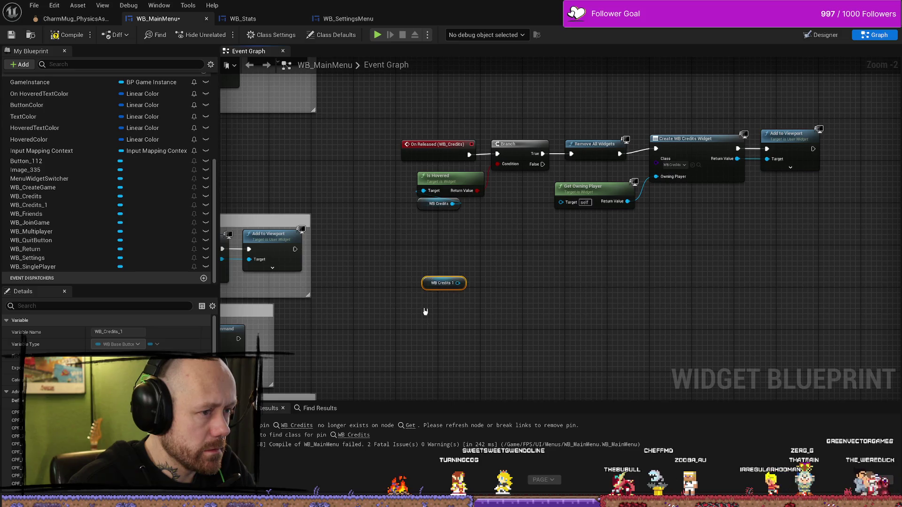
left_click(61, 206)
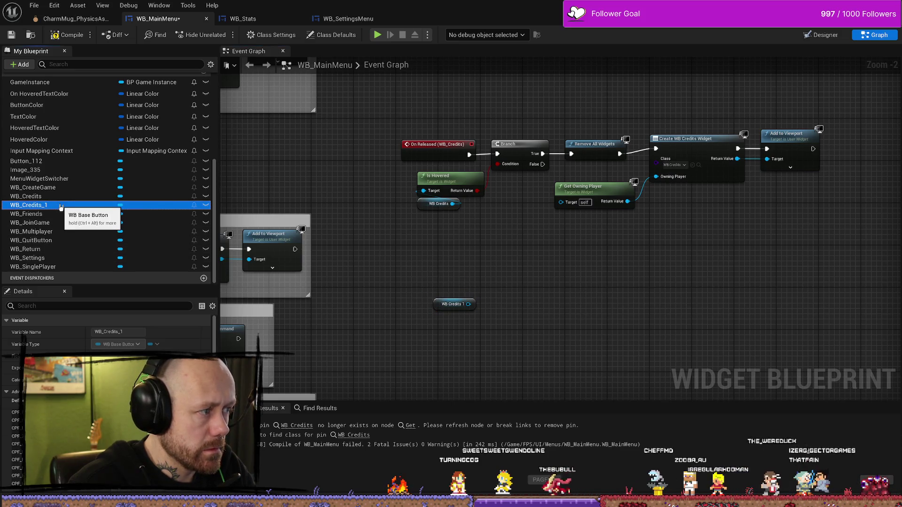
left_click(126, 332)
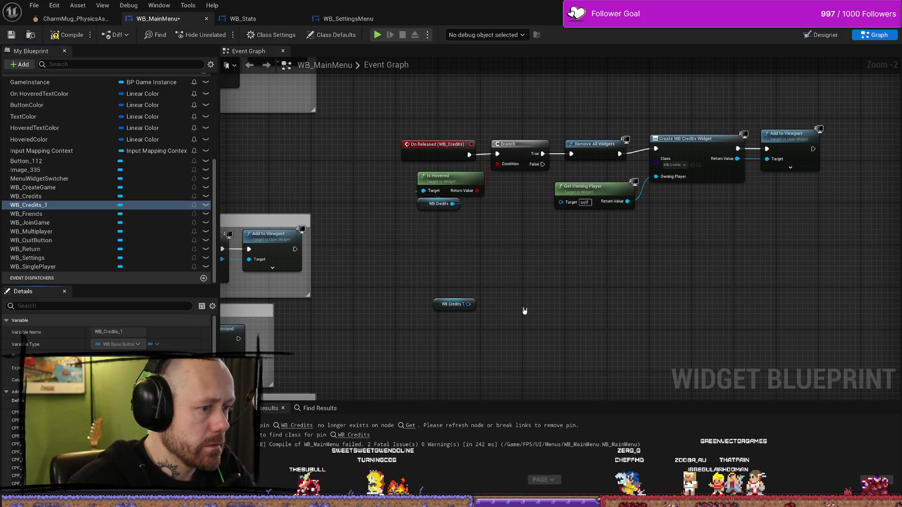
left_click(453, 304)
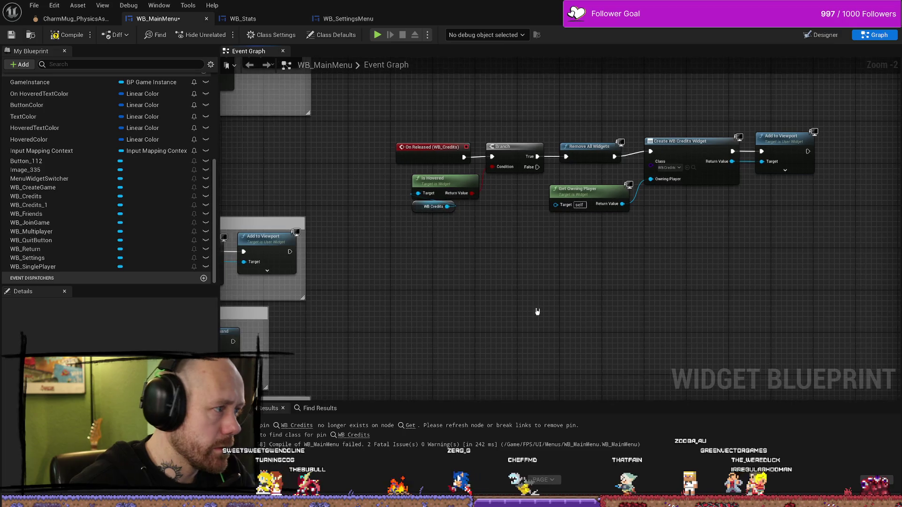
key("ctrl+space")
left_click(823, 35)
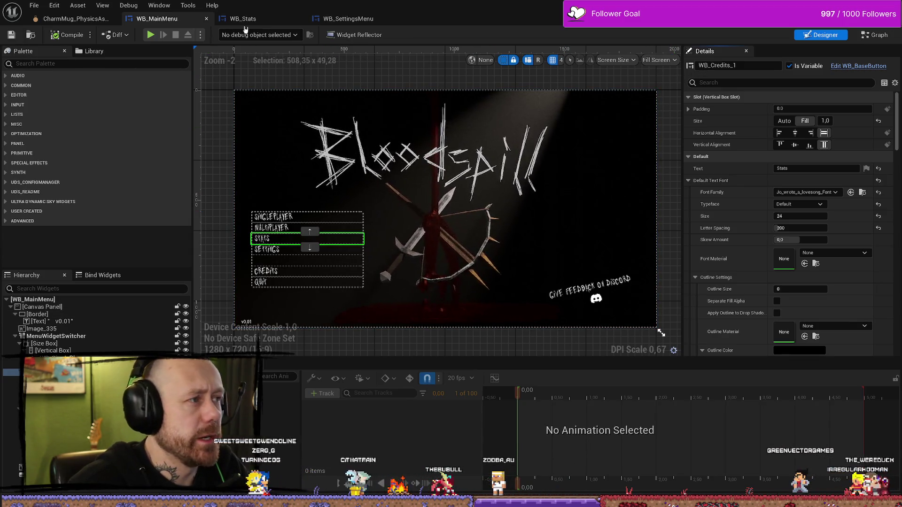
Step: Rename the WB_Credits_1 button to WB_Stats and compile the menu
left_click(243, 19)
left_click(157, 18)
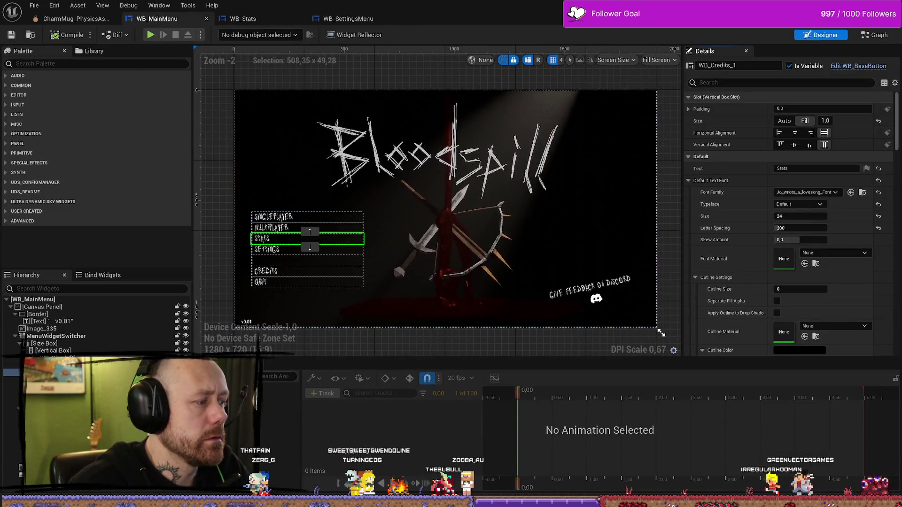
left_click(735, 65)
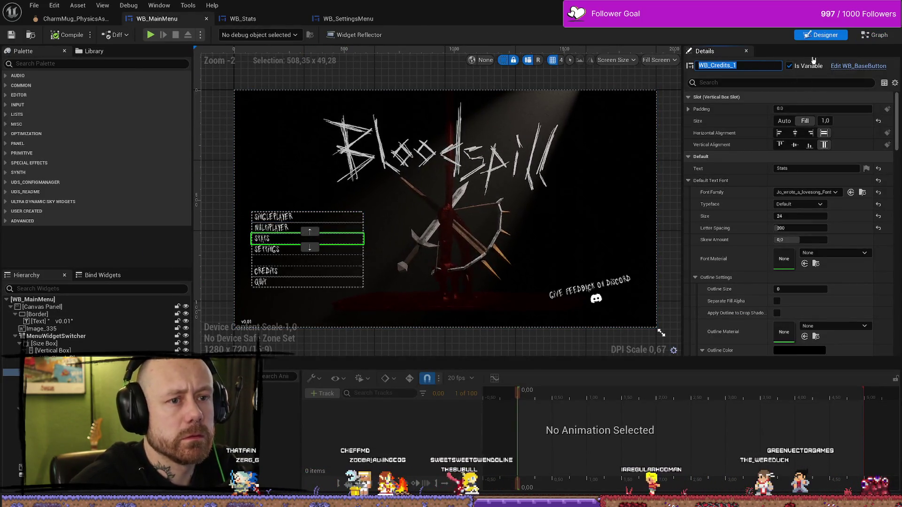
key("Escape")
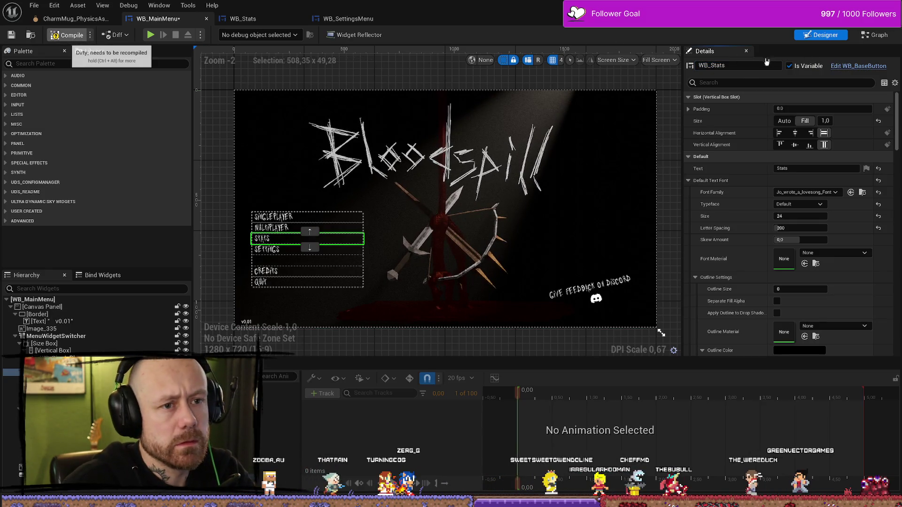
left_click(68, 35)
Step: Place a WB_Stats getter node in the event graph
left_click(874, 35)
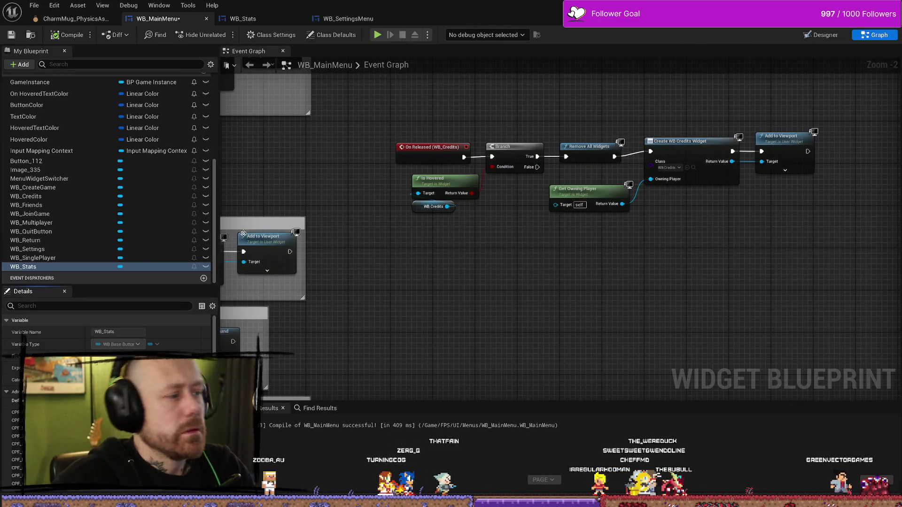
mouse_move(33, 269)
left_mouse_down()
mouse_move(517, 310)
mouse_move(449, 362)
left_mouse_up()
left_click(543, 319)
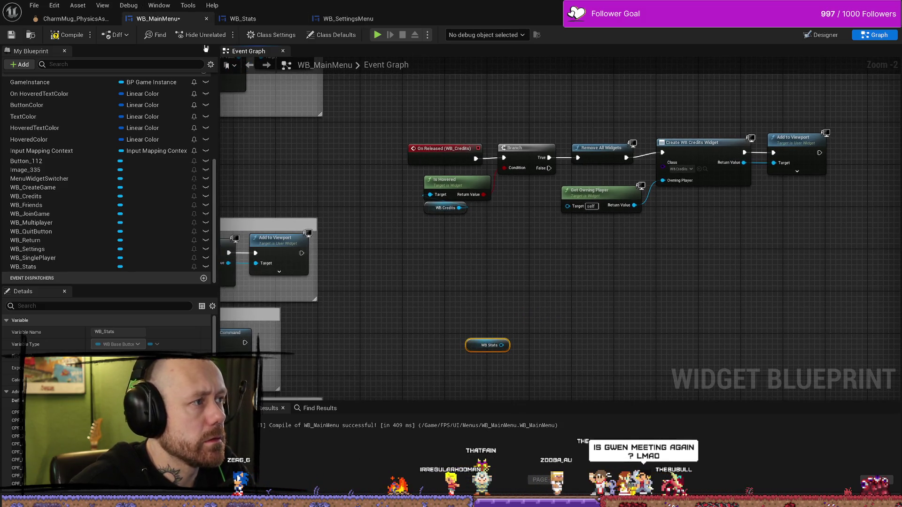
Step: Add an On Released event for WB_Stats from the Details Events list
left_click(822, 34)
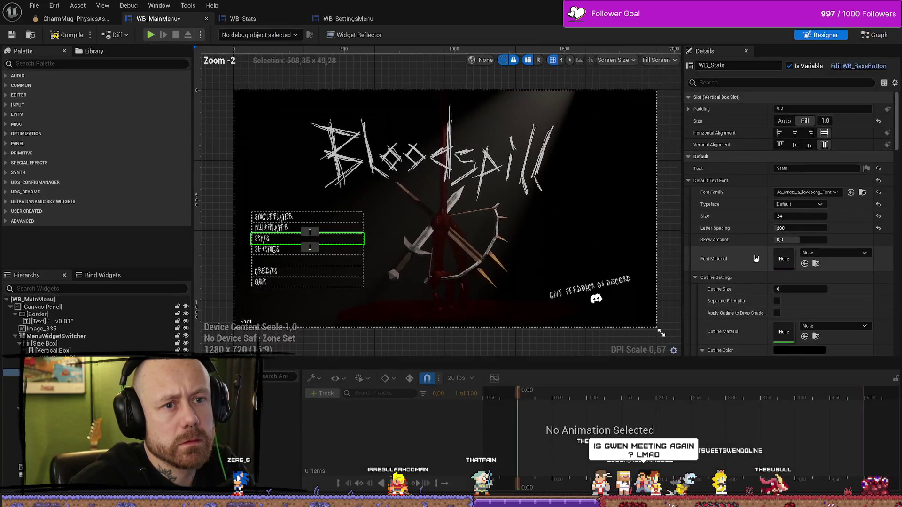
scroll(766, 252, "down", 15)
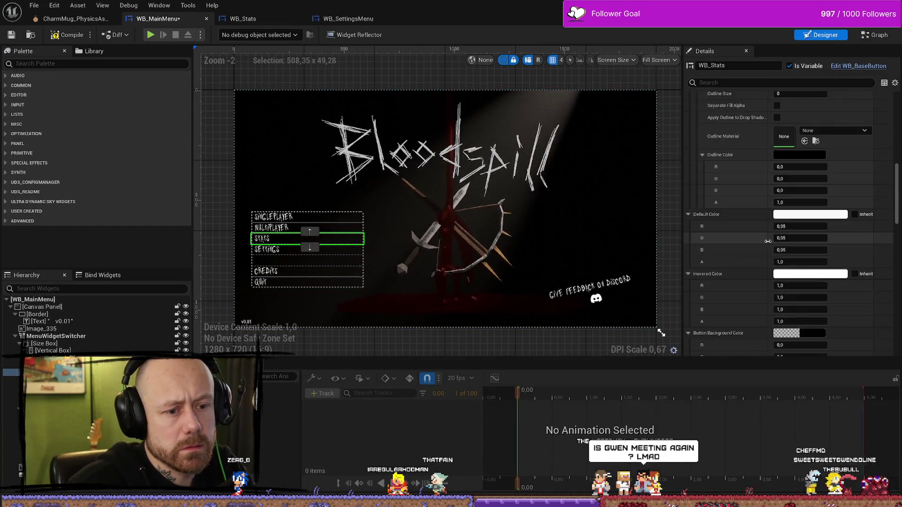
scroll(767, 252, "down", 10)
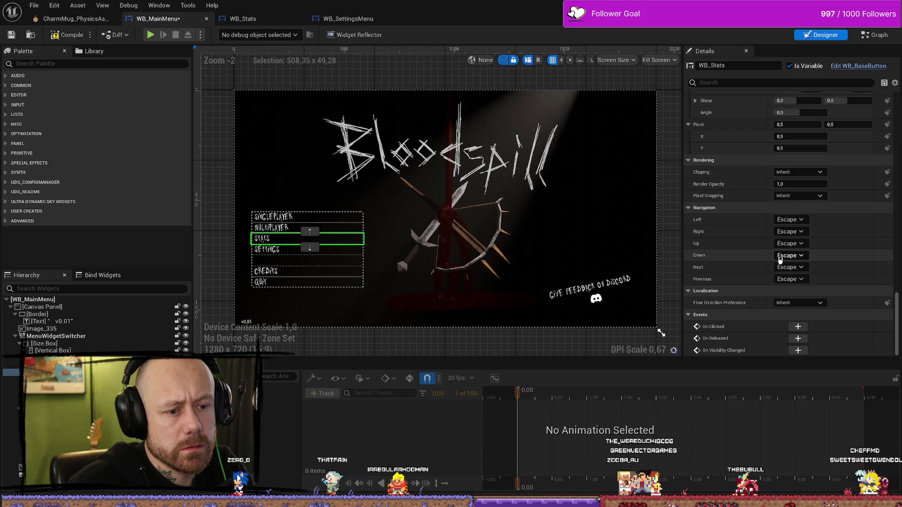
left_click(798, 339)
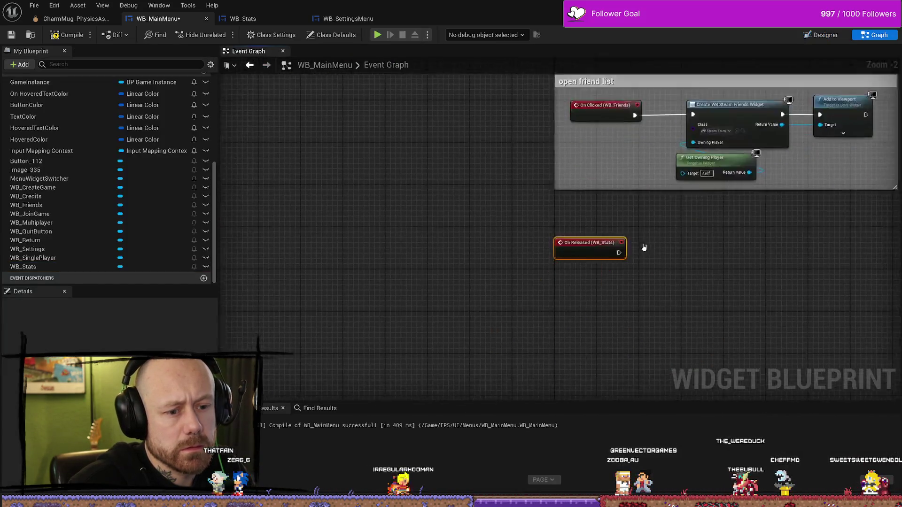
scroll(555, 288, "down", 9)
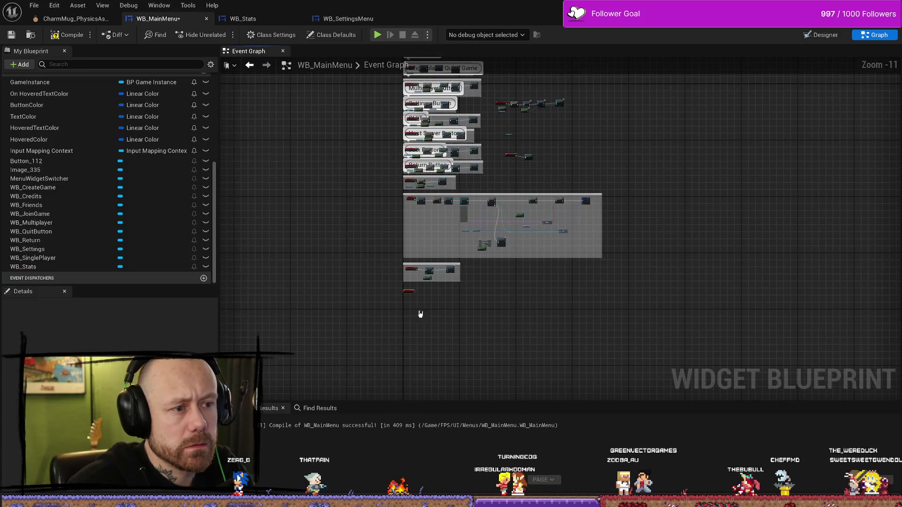
Step: Position On Released (WB_Stats) and add a Branch driven by WB Stats' Is Hovered
key("Home")
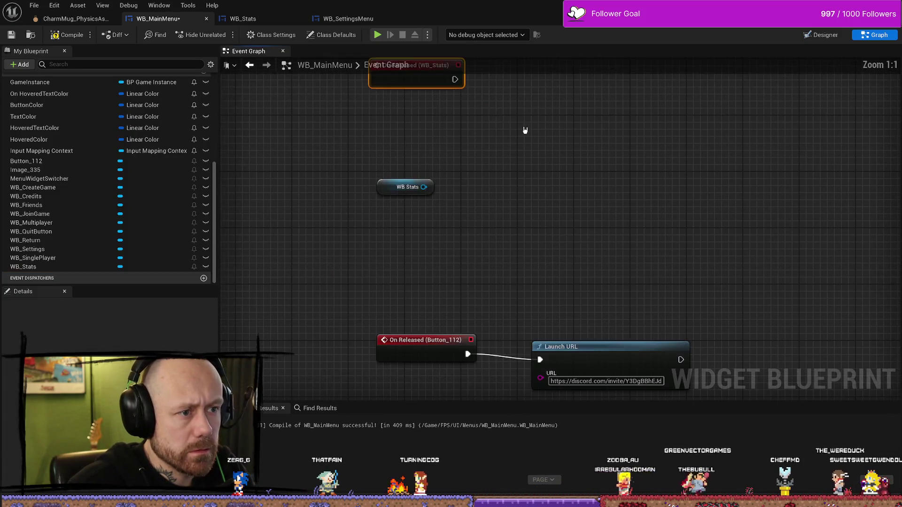
left_click_drag(439, 155, 397, 195)
scroll(411, 256, "down", 2)
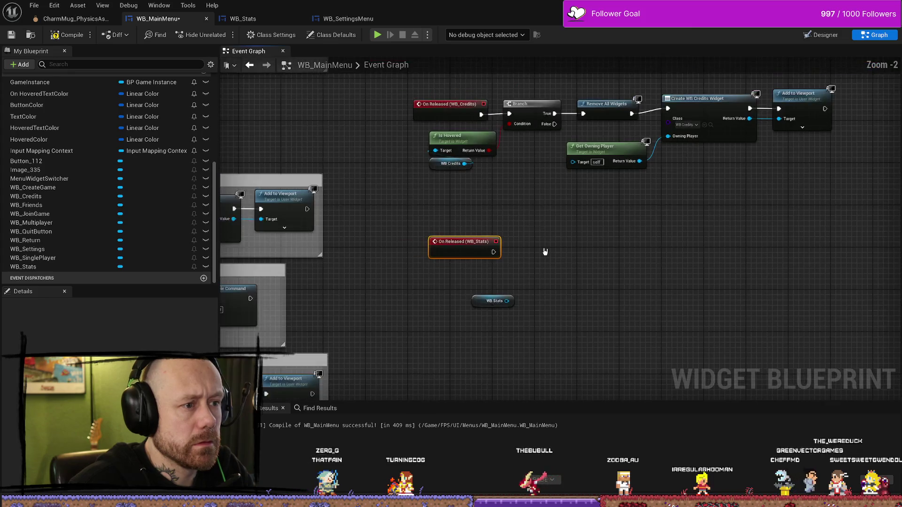
left_click_drag(411, 256, 400, 268)
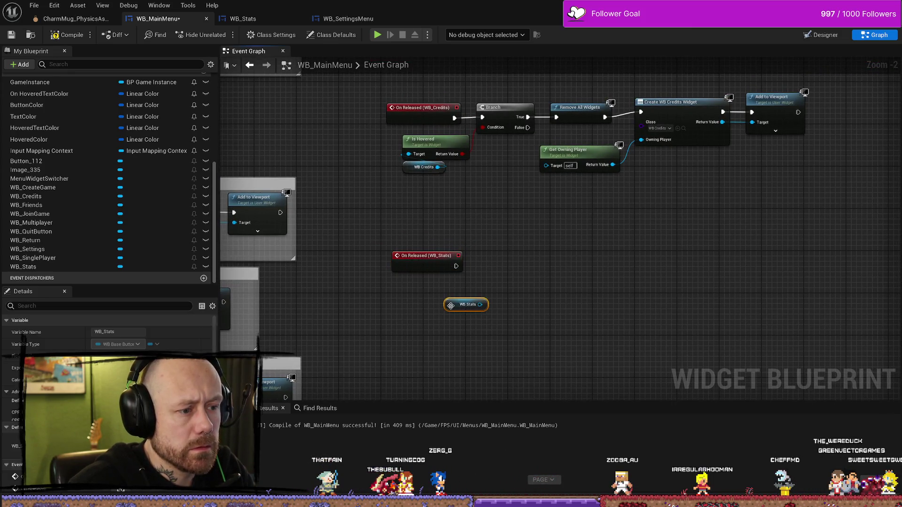
mouse_move(447, 303)
left_mouse_down()
mouse_move(419, 318)
mouse_move(492, 317)
left_mouse_up()
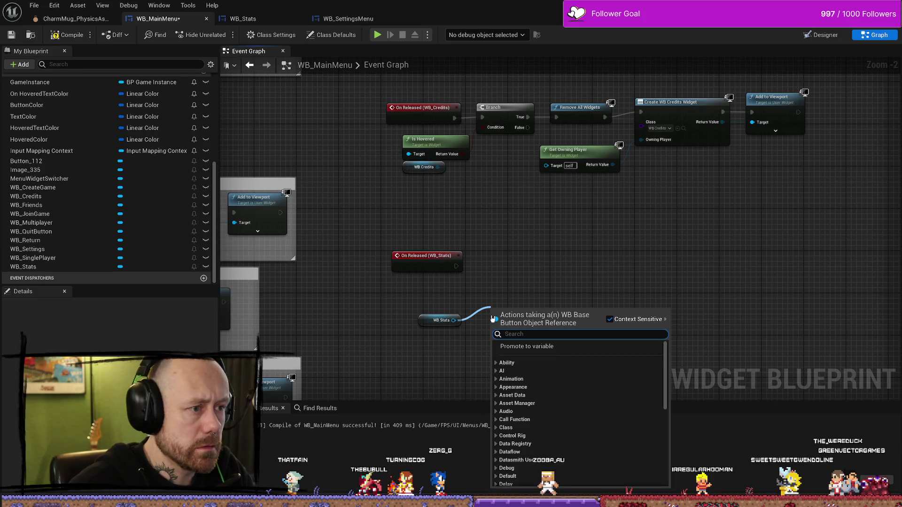
type("is hover")
key("Return")
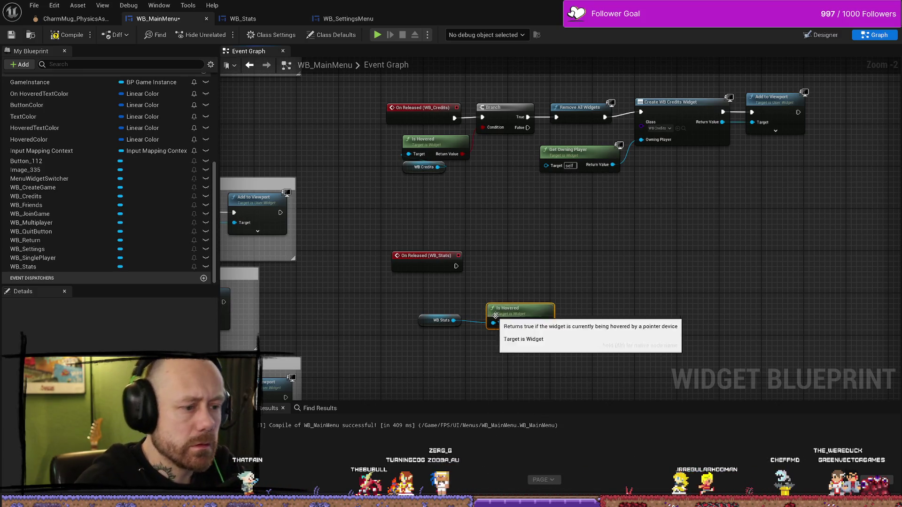
left_click_drag(549, 323, 582, 300)
type("branch")
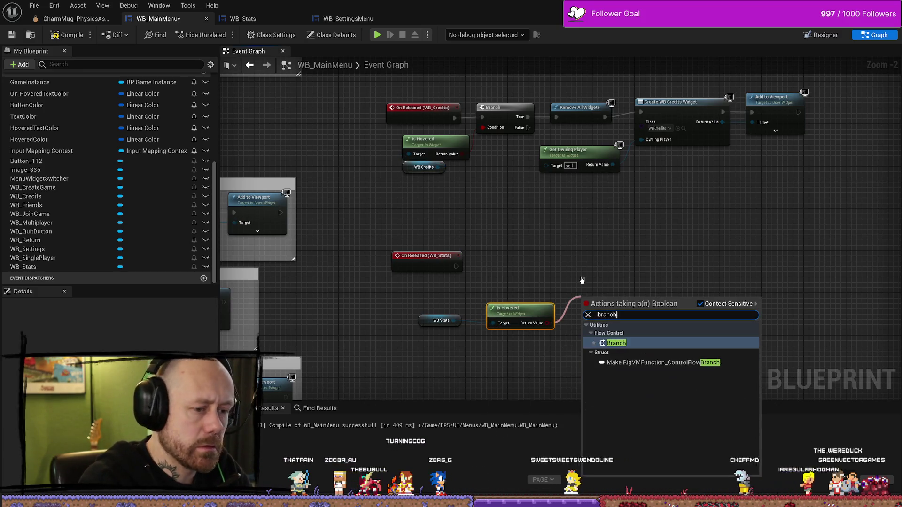
key("Return")
Step: Wire the release event into the Branch and add Remove All Widgets on True
mouse_move(457, 267)
left_mouse_down()
mouse_move(582, 307)
mouse_move(501, 257)
left_mouse_up()
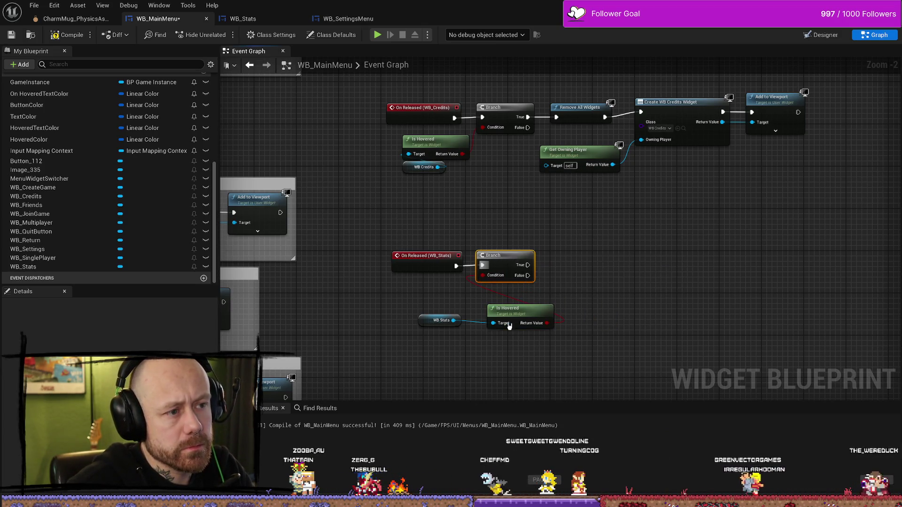
mouse_move(517, 309)
left_mouse_down()
mouse_move(467, 291)
mouse_move(427, 293)
left_mouse_up()
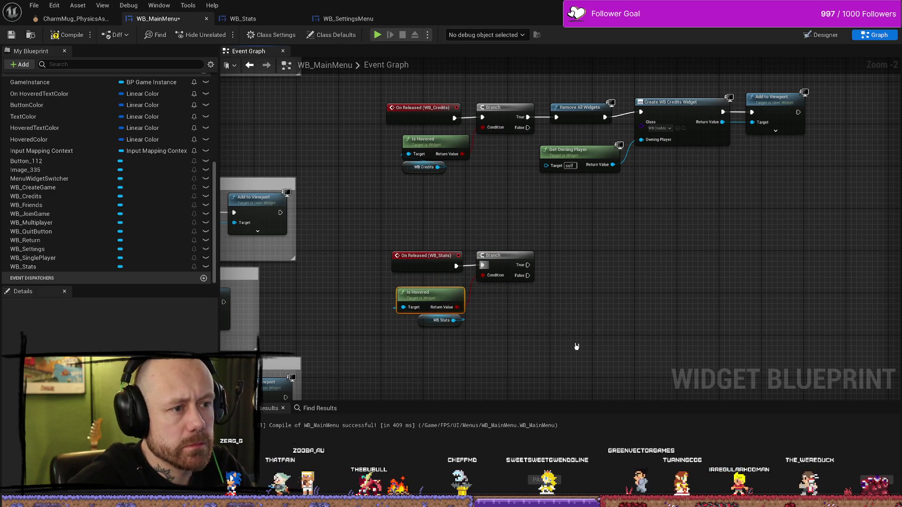
left_click_drag(575, 346, 502, 357)
left_click_drag(454, 276, 500, 278)
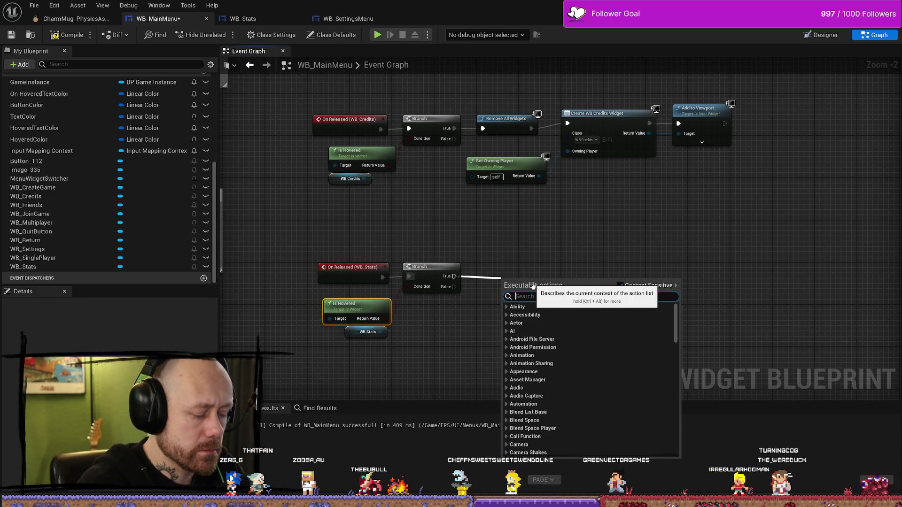
type("remove")
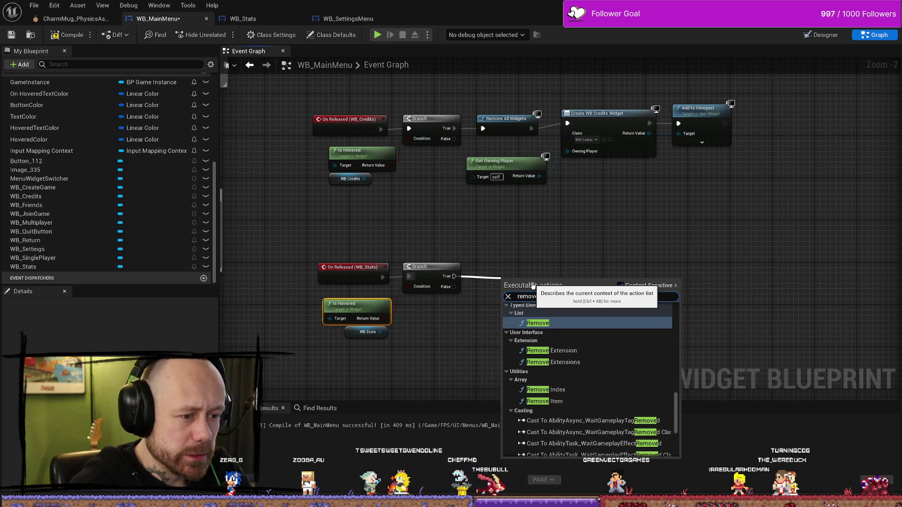
type(" a")
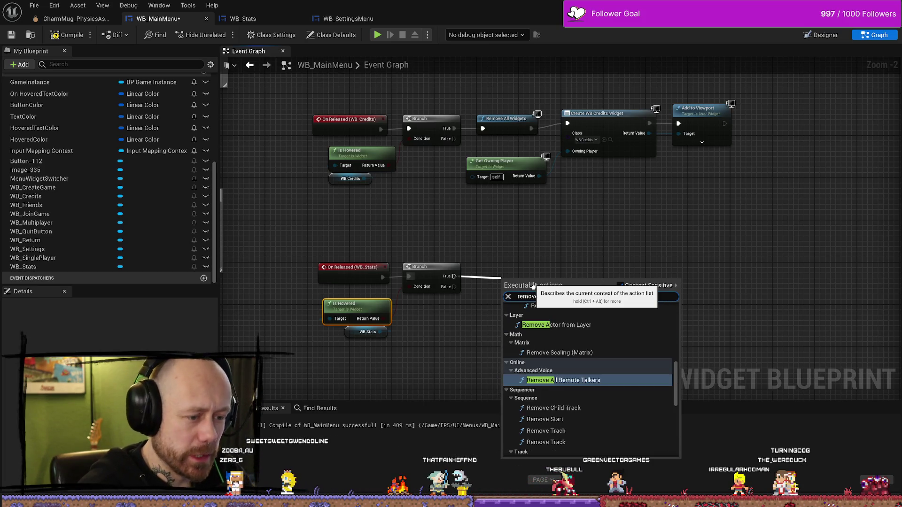
type("ll")
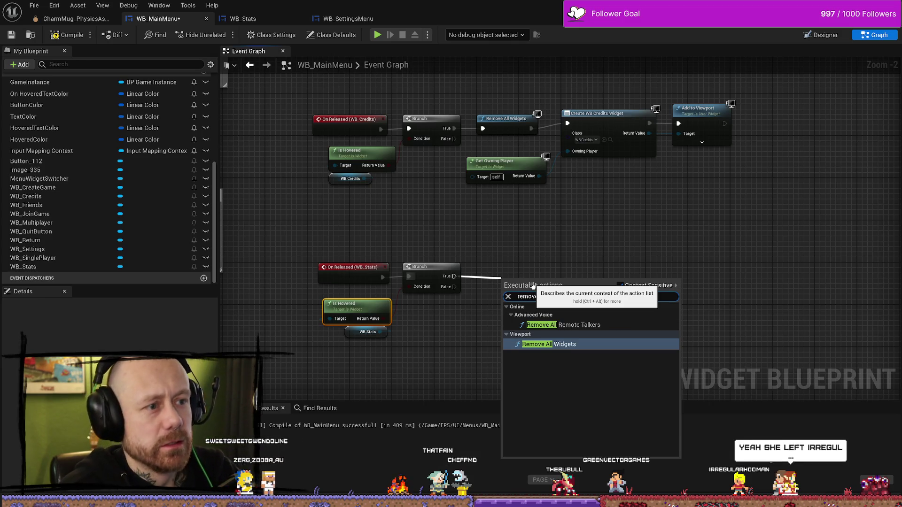
key("Return")
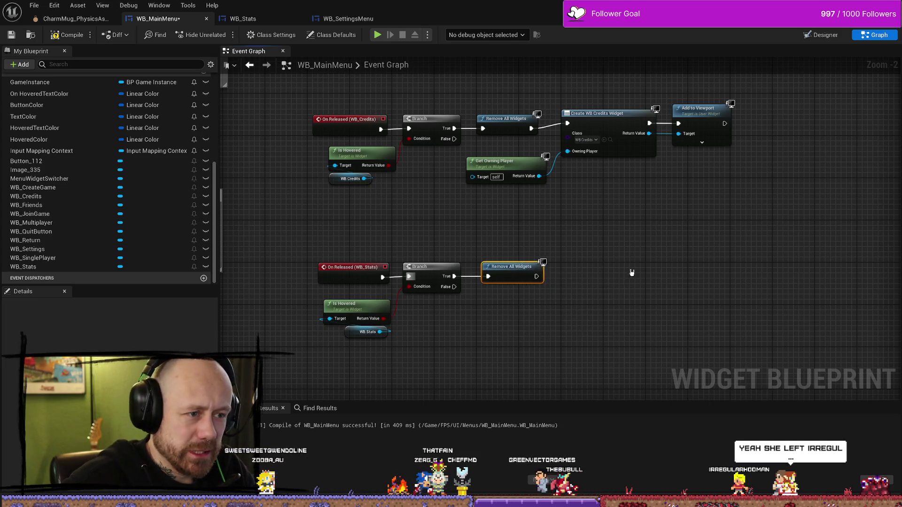
Step: Add a Get Owning Player node below the Stats chain
mouse_move(551, 269)
left_mouse_down()
mouse_move(514, 277)
mouse_move(500, 339)
left_mouse_up()
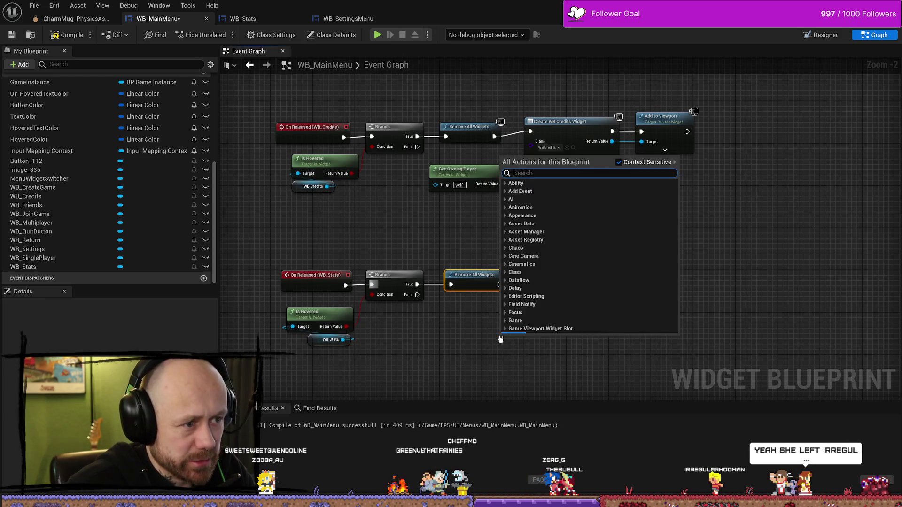
type("get owni")
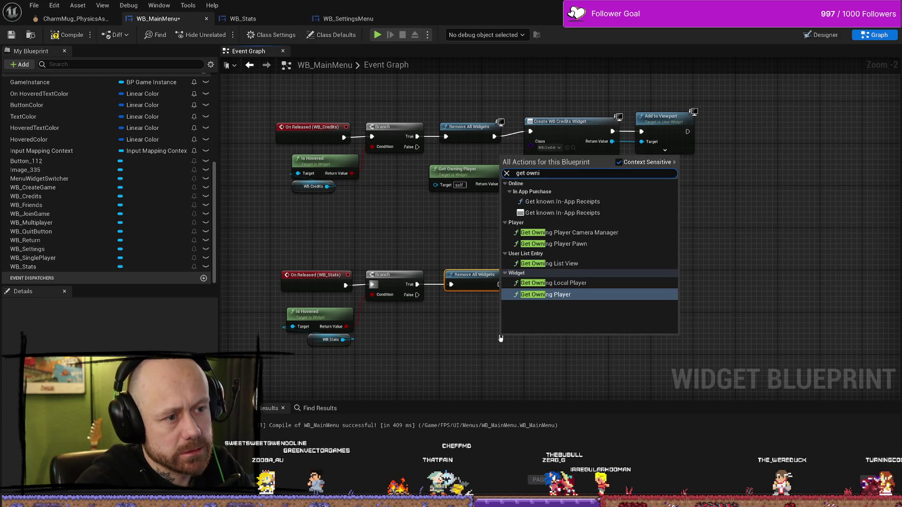
key("Return")
left_click_drag(531, 339, 450, 340)
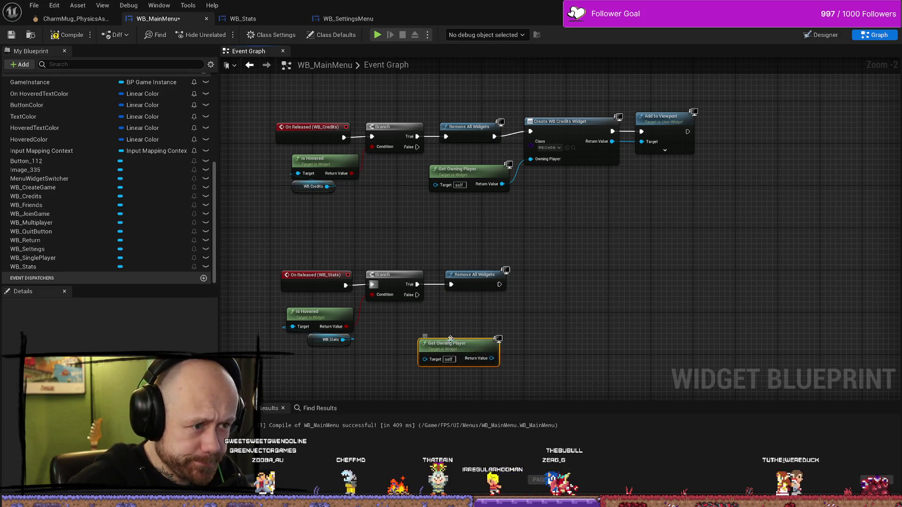
Step: Add a Create Widget node of class WB_Stats after Remove All Widgets, owned by Get Owning Player
left_click_drag(499, 285, 542, 290)
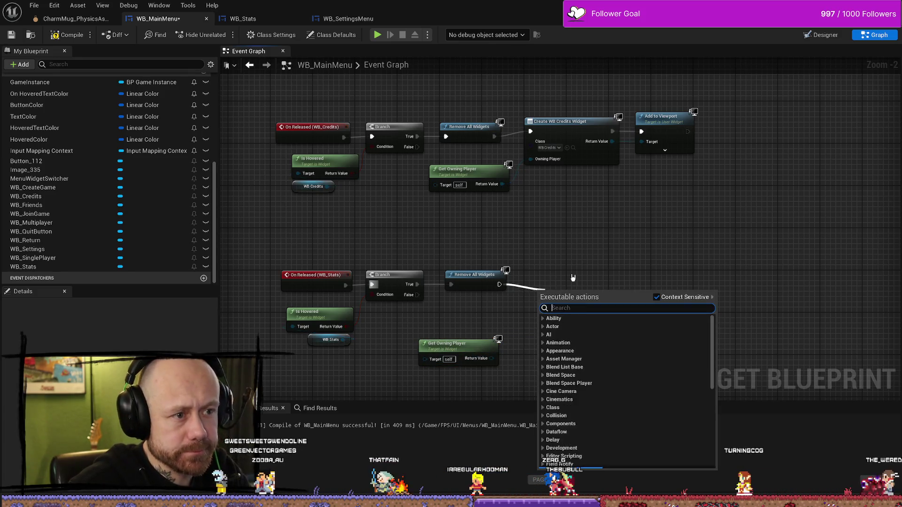
type("creatwi")
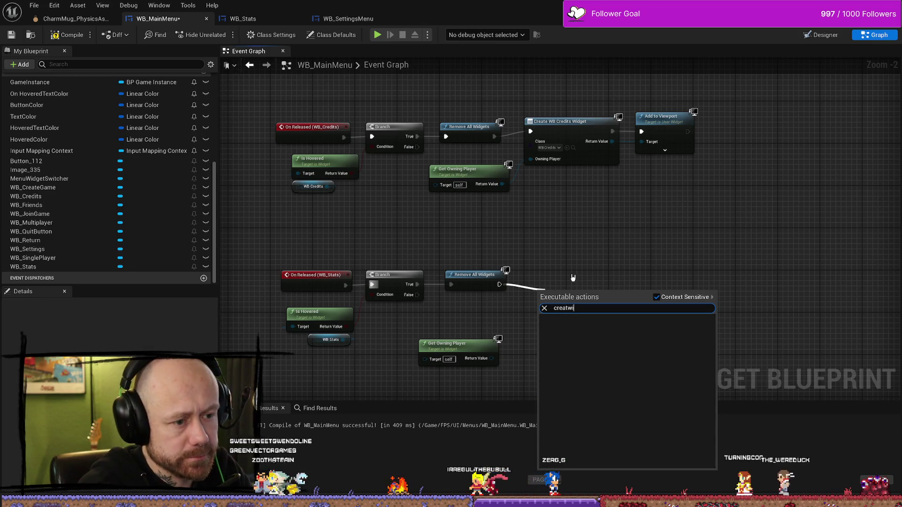
key("BackSpace")
type("e widget")
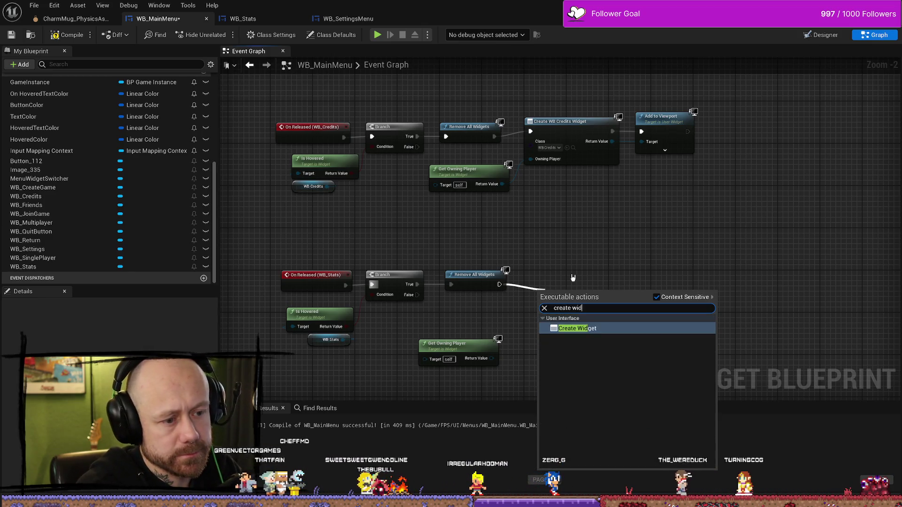
key("Return")
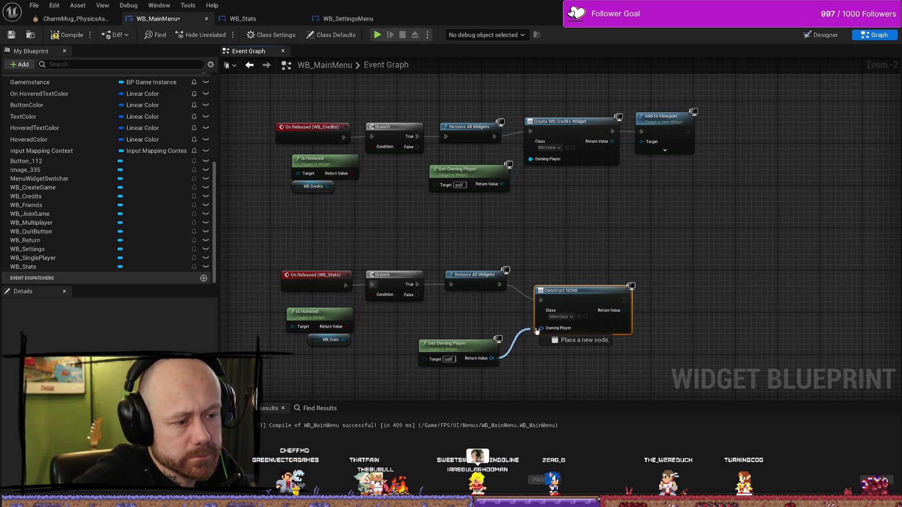
left_click(567, 318)
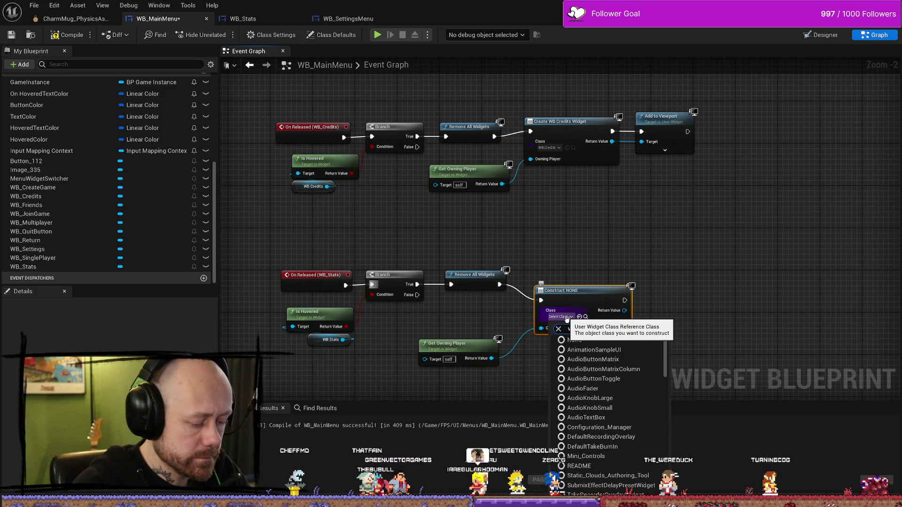
type("wb")
type("_stats")
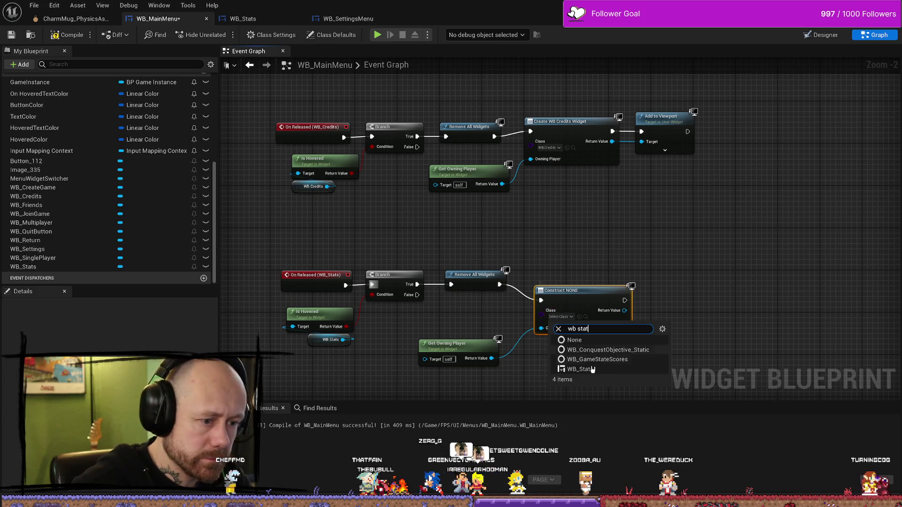
key("Return")
left_click_drag(583, 290, 573, 275)
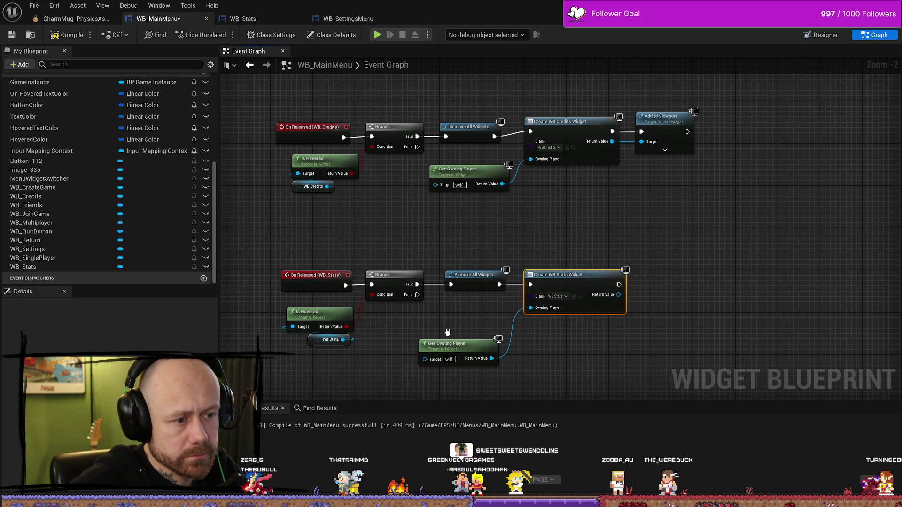
left_click_drag(446, 343, 451, 322)
mouse_move(655, 339)
left_mouse_down()
mouse_move(621, 302)
mouse_move(642, 310)
left_mouse_up()
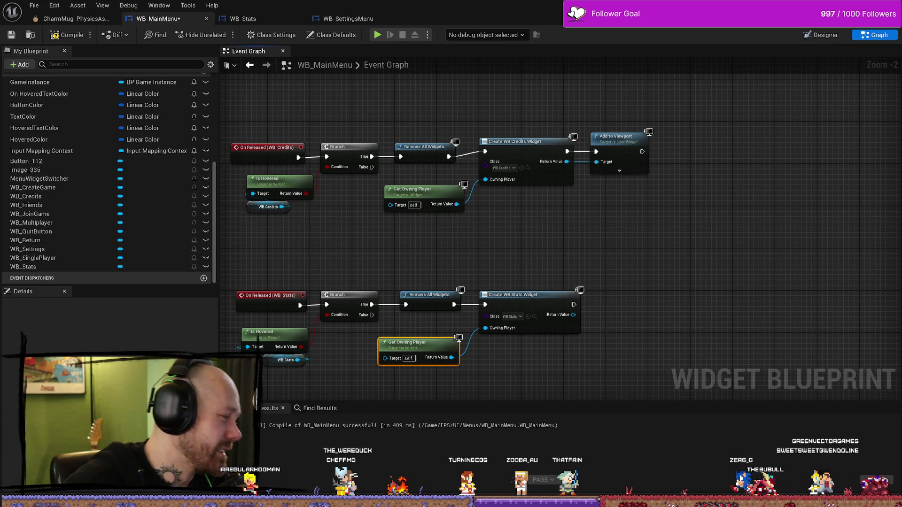
Step: Add an Add to Viewport node targeting the created WB Stats widget
left_click_drag(637, 289, 703, 227)
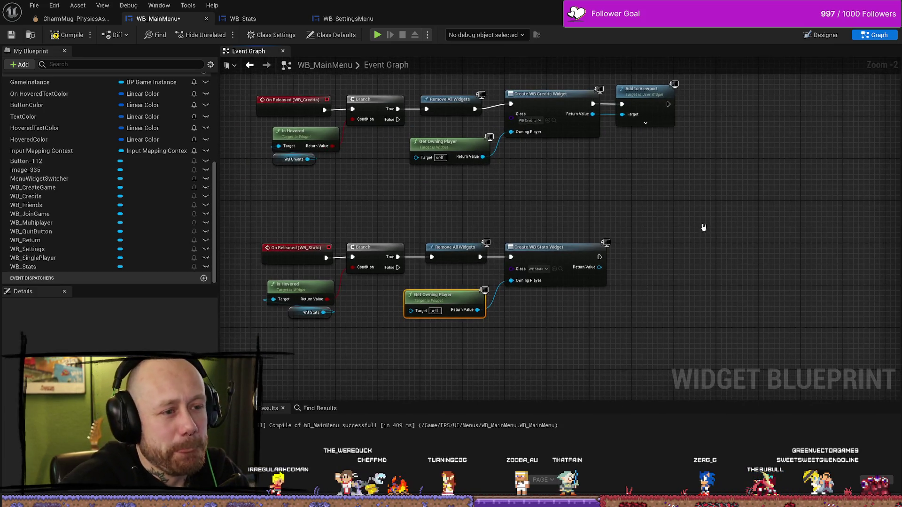
scroll(665, 254, "up", 2)
scroll(542, 281, "down", 2)
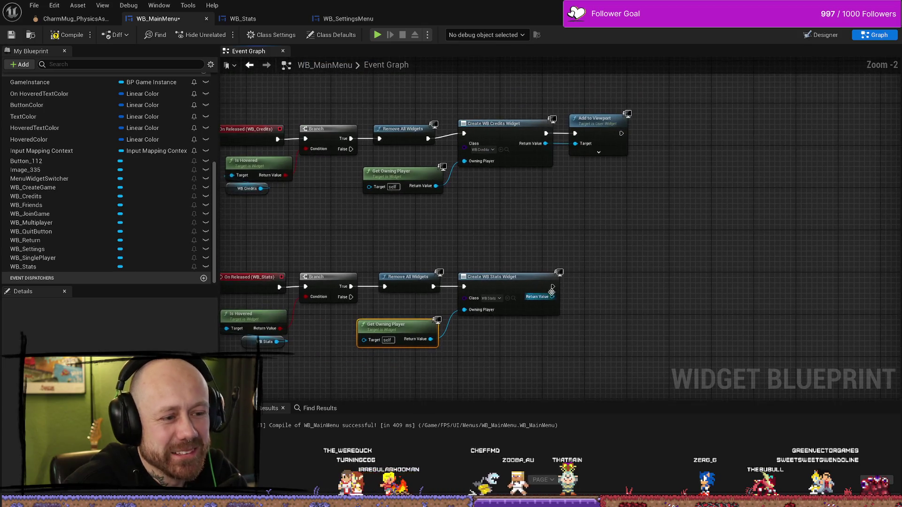
left_click_drag(552, 286, 601, 287)
type("add")
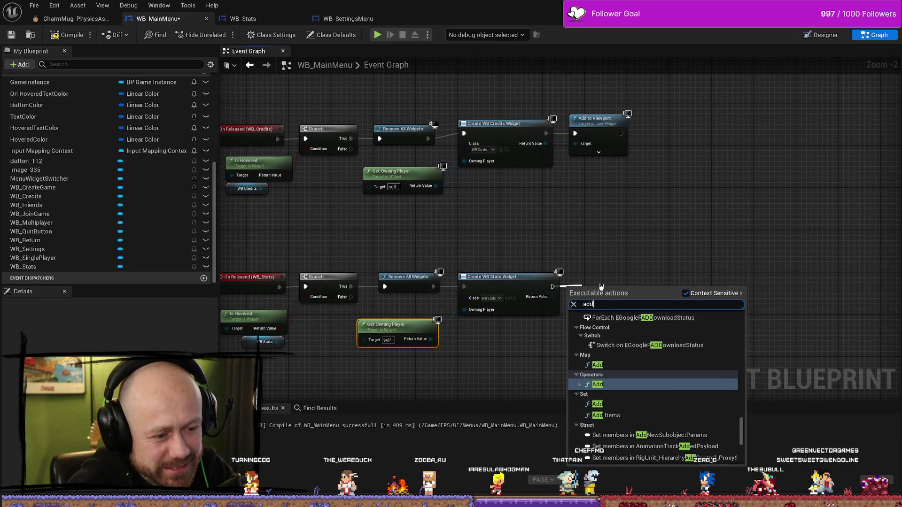
type(" to")
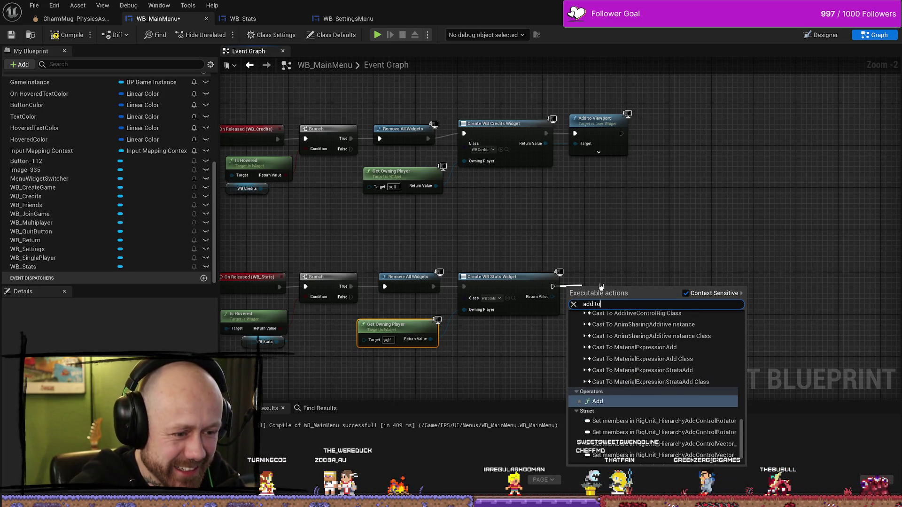
type(" view")
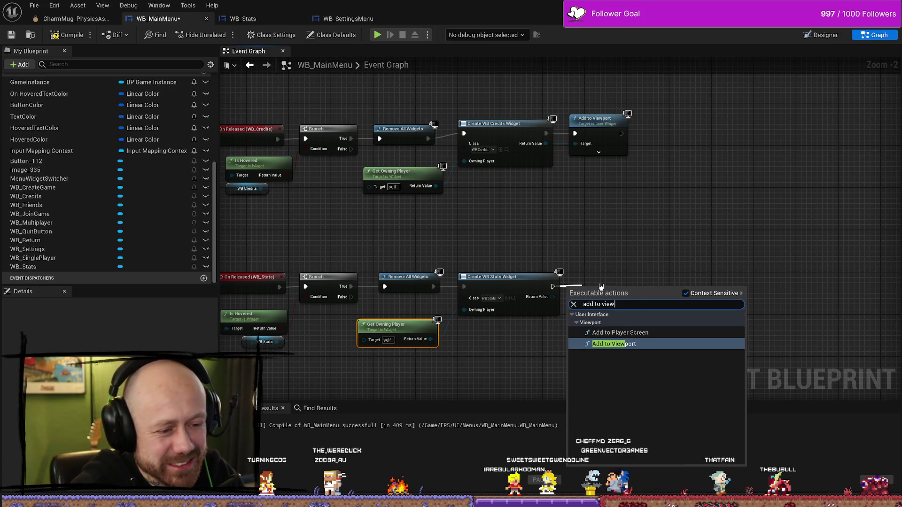
key("Return")
mouse_move(591, 292)
left_mouse_down()
mouse_move(617, 265)
mouse_move(603, 286)
left_mouse_up()
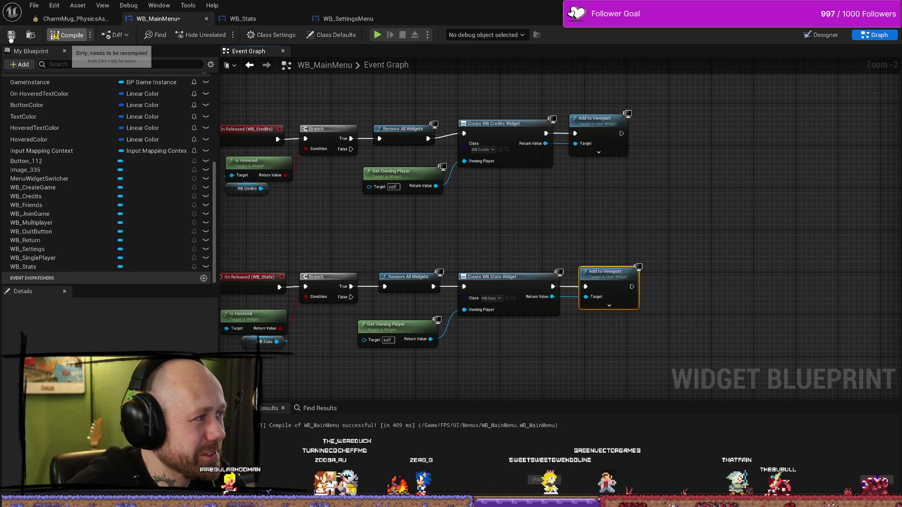
Step: Compile and save WB_MainMenu, tidying the Stats nodes into a straight row
left_click(11, 36)
left_click_drag(407, 330, 477, 294)
left_click(471, 304)
left_click_drag(689, 226, 595, 302)
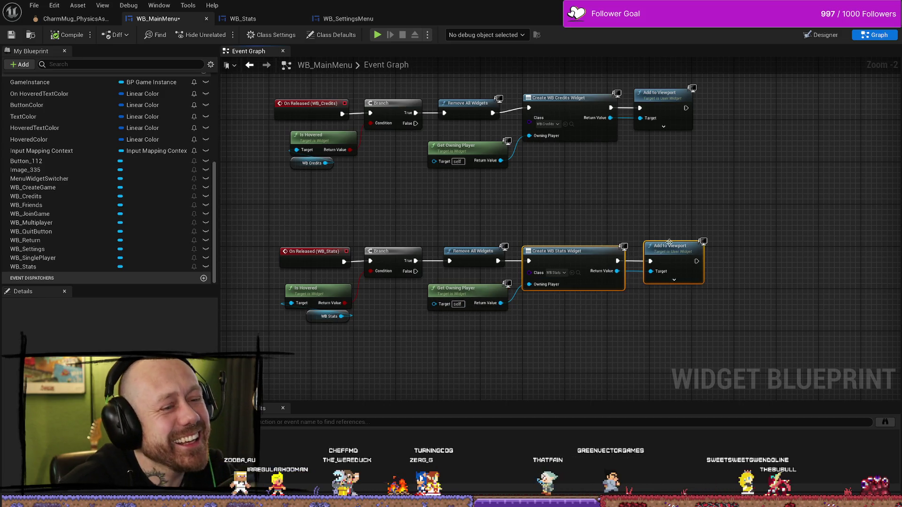
left_click(437, 220)
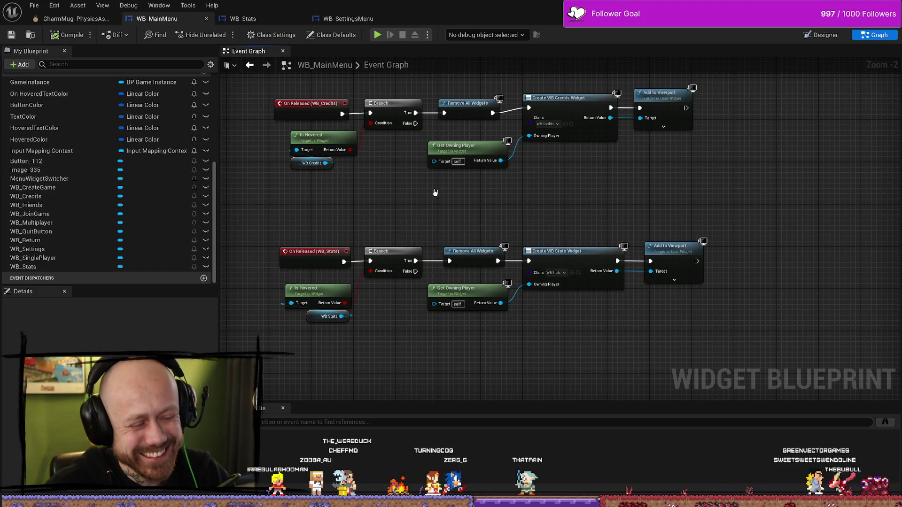
left_click(36, 6)
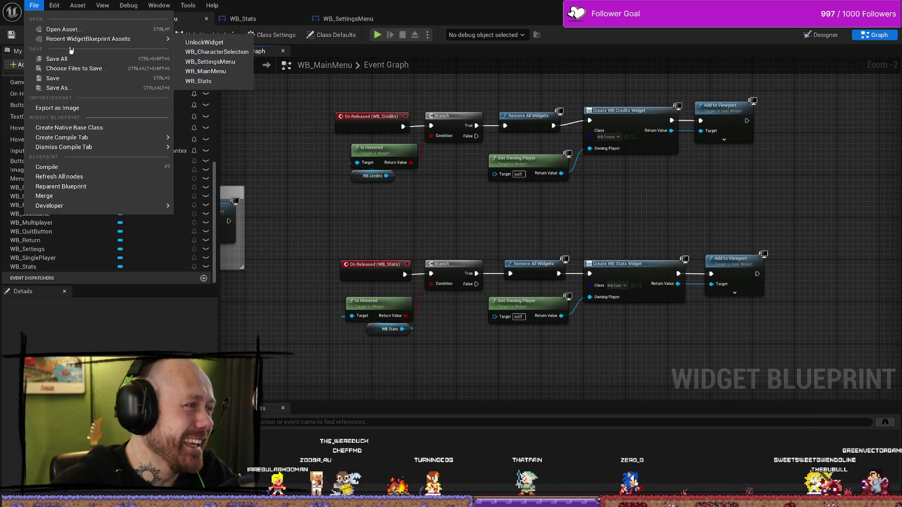
left_click(196, 77)
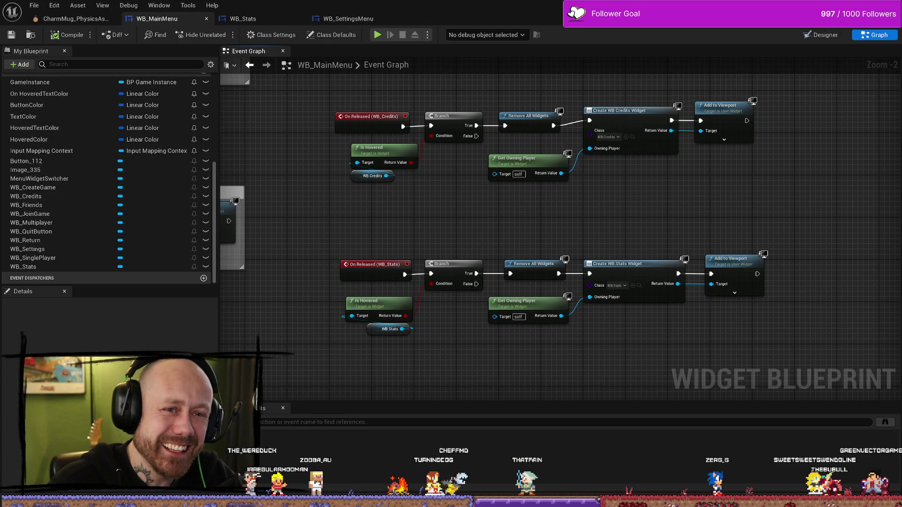
key("alt+Tab")
key("ctrl+space")
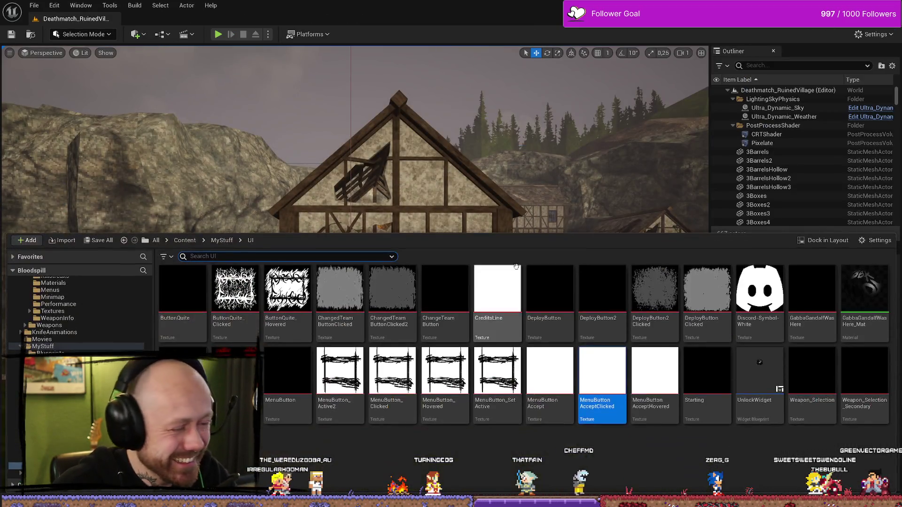
left_click_drag(573, 207, 573, 169)
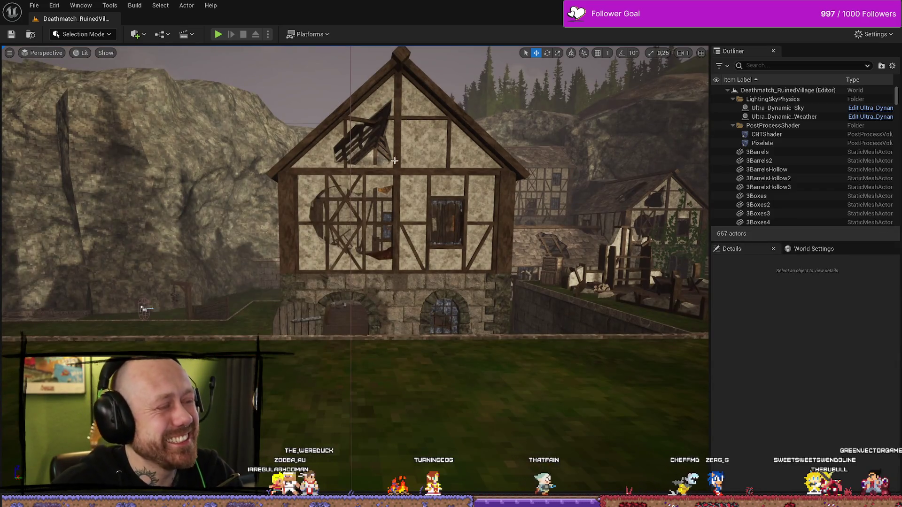
left_click(217, 35)
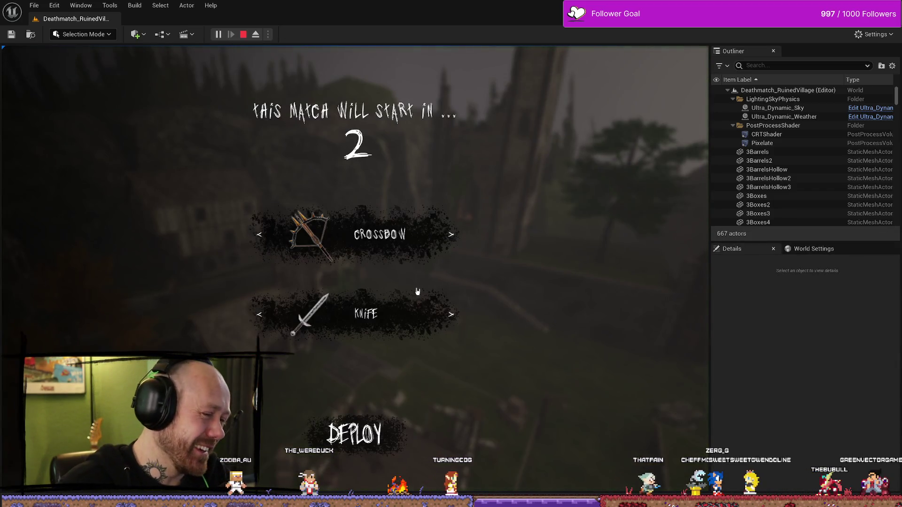
key("Escape")
left_click(82, 161)
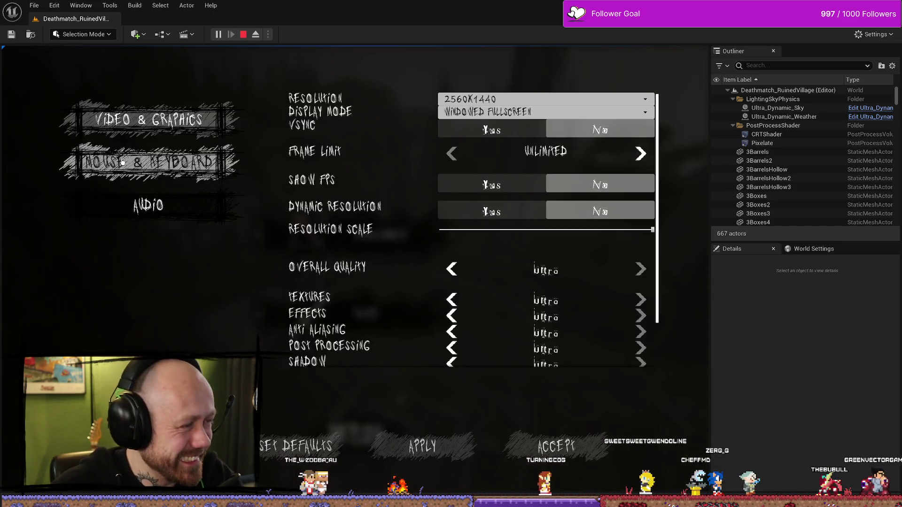
left_click(540, 448)
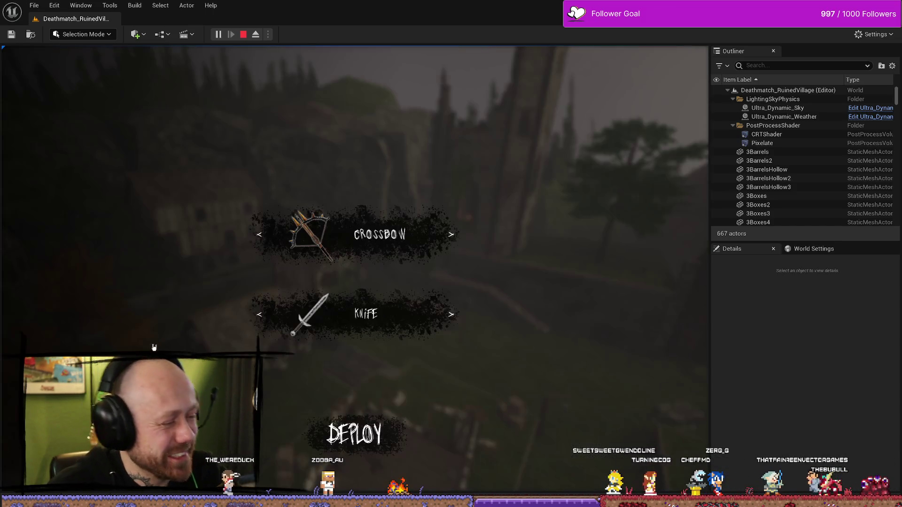
left_click(352, 433)
key("Escape")
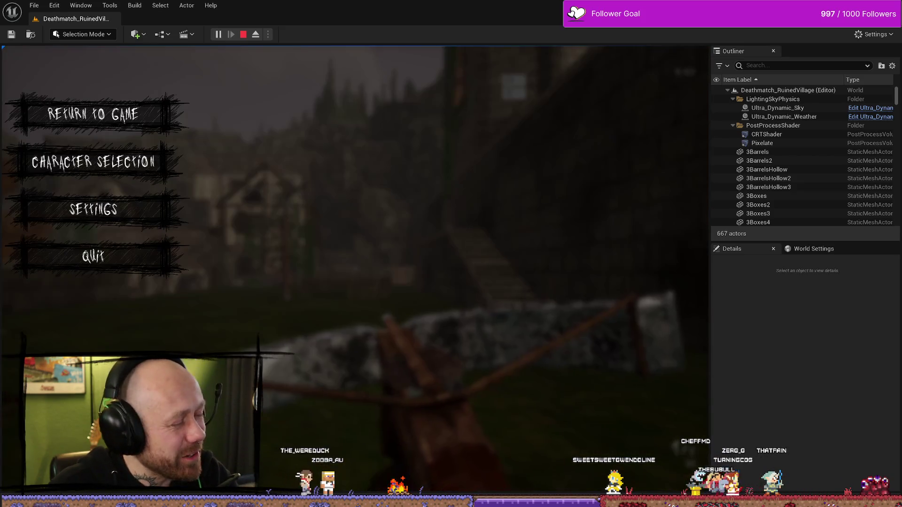
left_click(118, 258)
left_click(277, 334)
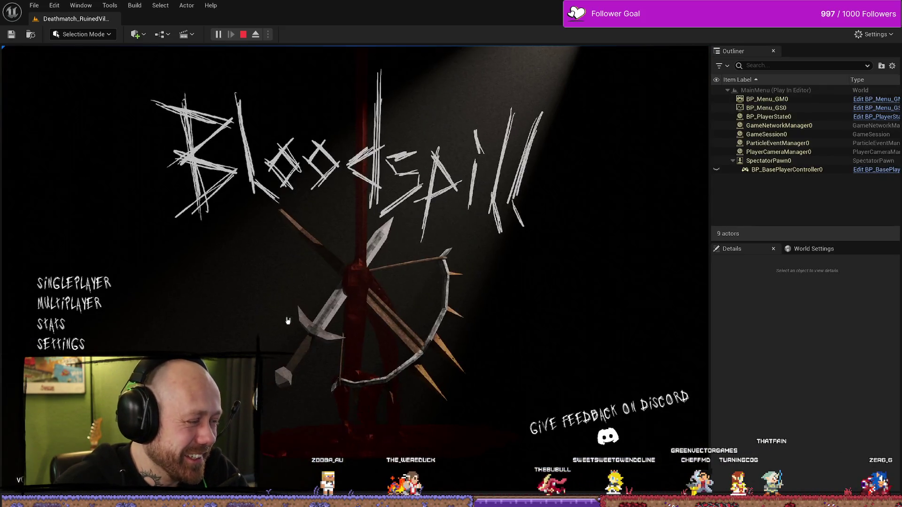
left_click(51, 324)
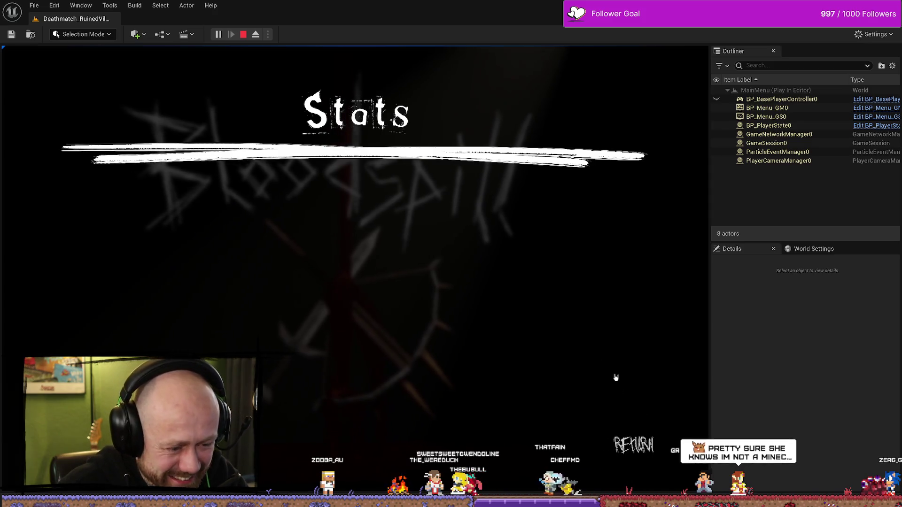
left_click(633, 445)
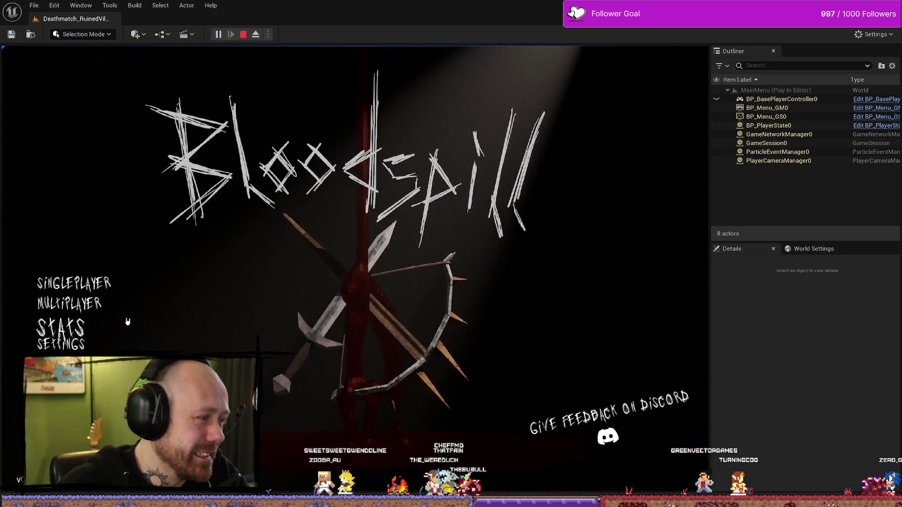
left_click(243, 34)
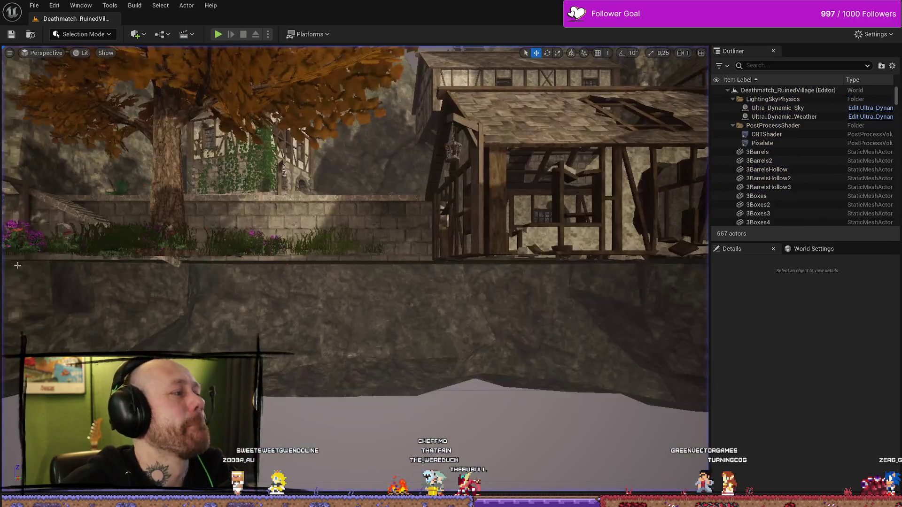
Step: Return to the editor, open the WB_Stats blueprint and pan to the ButtonInit nodes
key("alt+Tab")
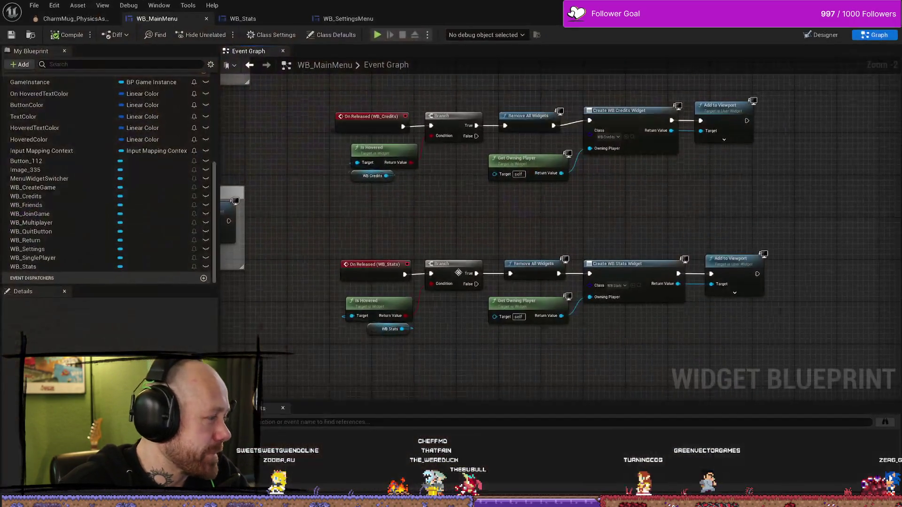
left_click(243, 18)
scroll(752, 258, "down", 3)
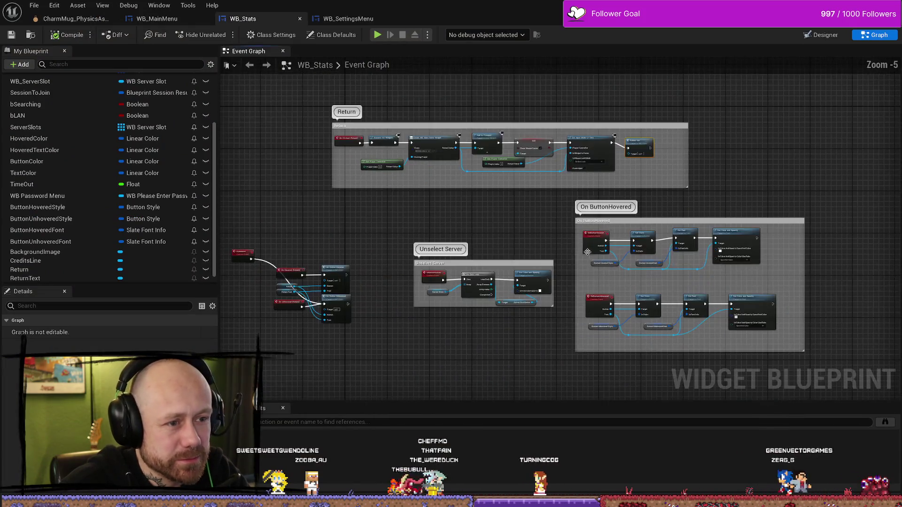
mouse_move(752, 258)
left_mouse_down()
mouse_move(630, 267)
mouse_move(528, 162)
left_mouse_up()
scroll(630, 266, "up", 4)
left_click_drag(446, 355, 446, 356)
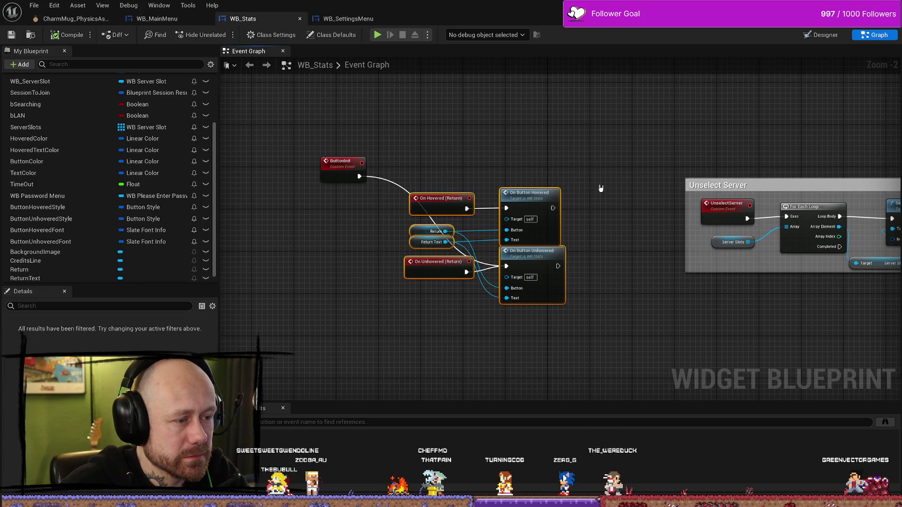
left_click(484, 324)
Step: Inspect the OnButtonHovered event and its Button Hovered Font variable
double_click(517, 198)
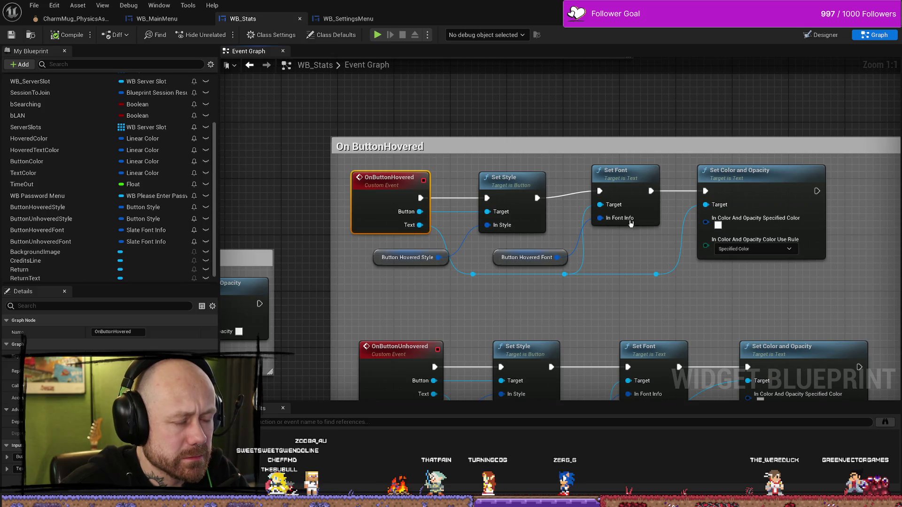
left_click(431, 241)
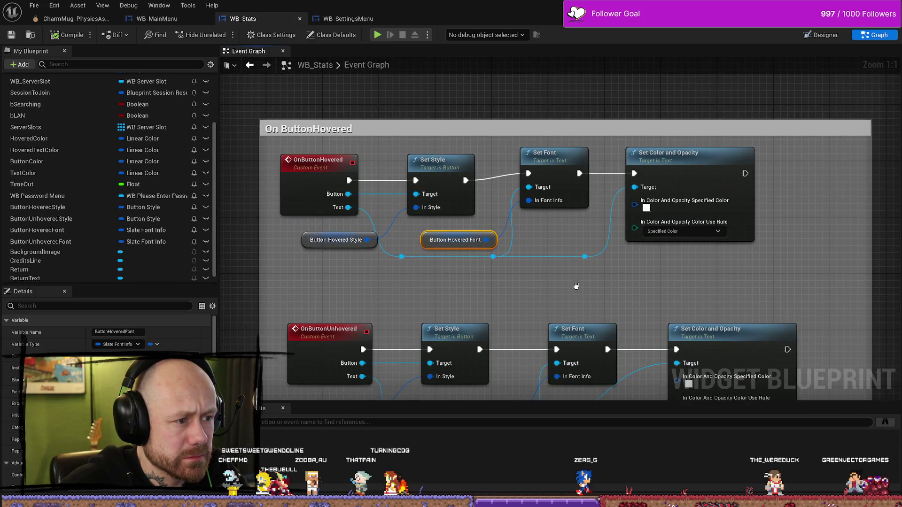
scroll(578, 286, "down", 3)
left_click(346, 123)
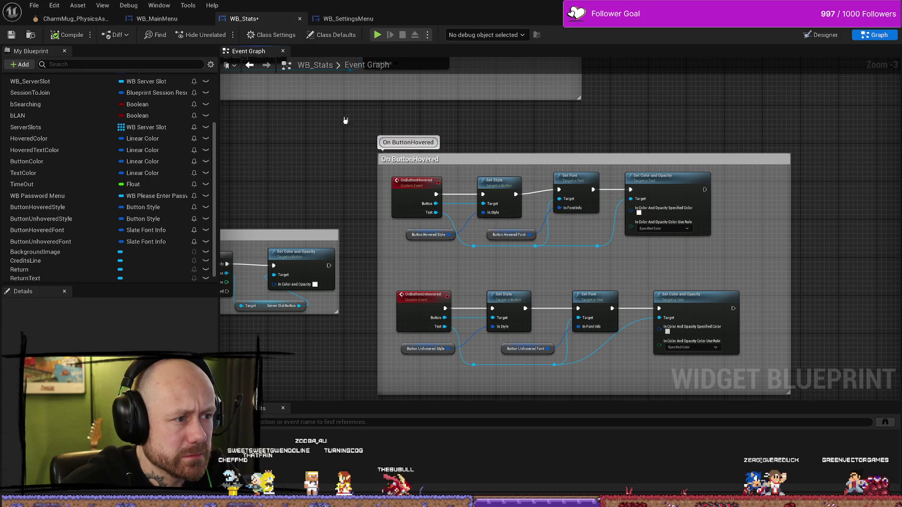
mouse_move(346, 123)
left_mouse_down()
mouse_move(422, 308)
mouse_move(609, 298)
left_mouse_up()
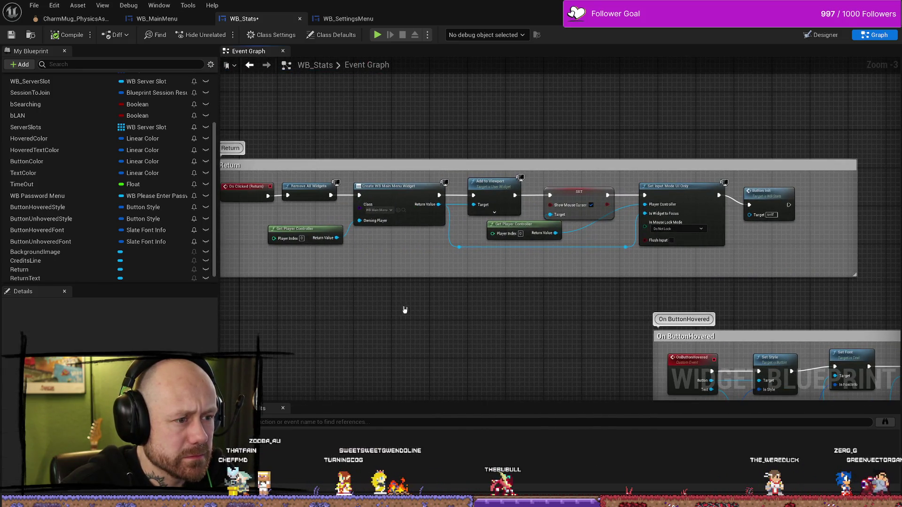
mouse_move(431, 308)
left_mouse_down()
mouse_move(568, 257)
mouse_move(587, 242)
left_mouse_up()
scroll(375, 201, "up", 2)
scroll(524, 287, "up", 1)
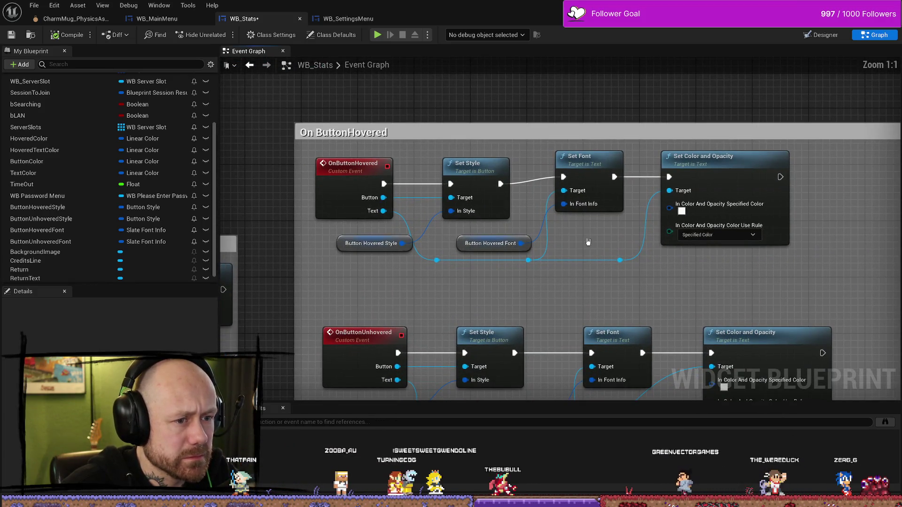
left_click(462, 238)
scroll(108, 329, "down", 5)
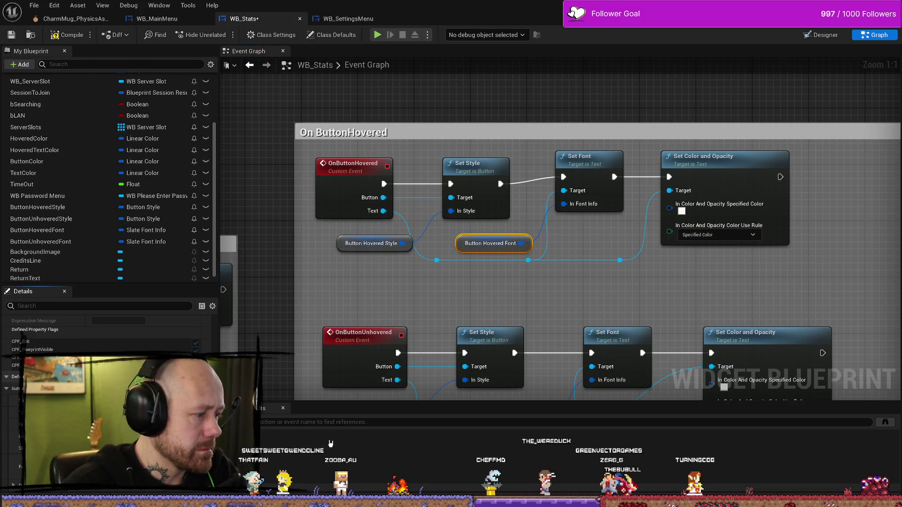
Step: Inspect the Button Unhovered Font and Button Unhovered Style variables
left_click(513, 305)
scroll(526, 301, "down", 4)
scroll(499, 325, "up", 4)
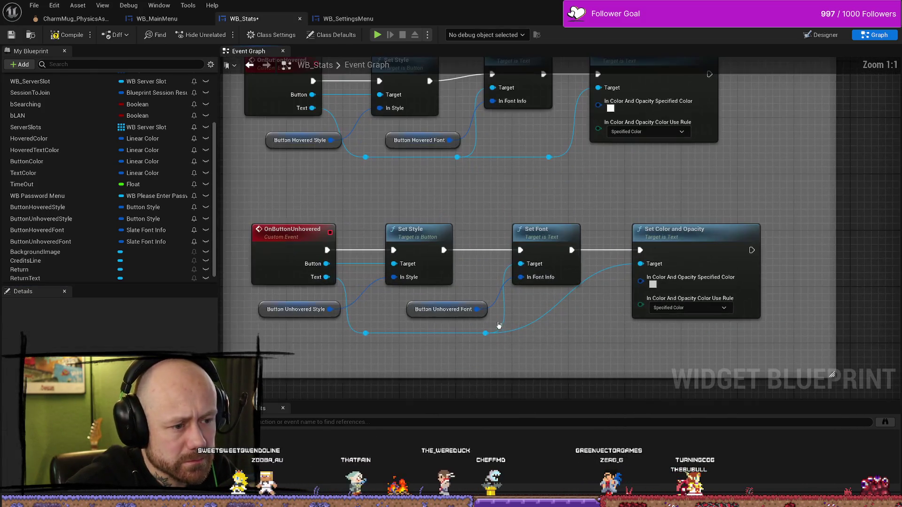
left_click(414, 313)
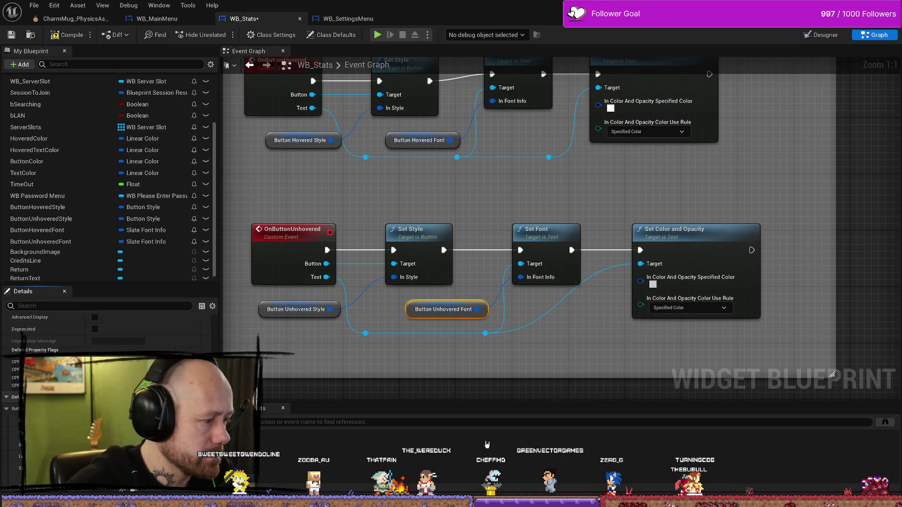
left_click(296, 309)
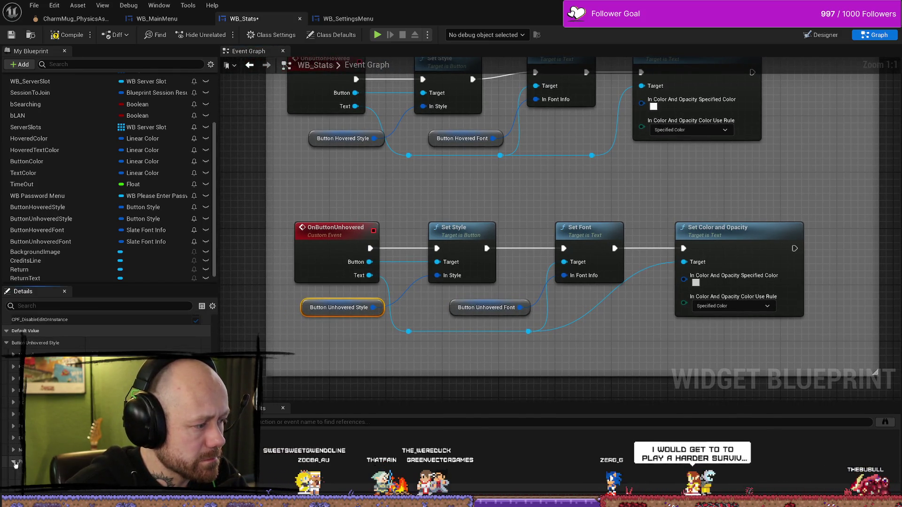
scroll(17, 442, "up", 10)
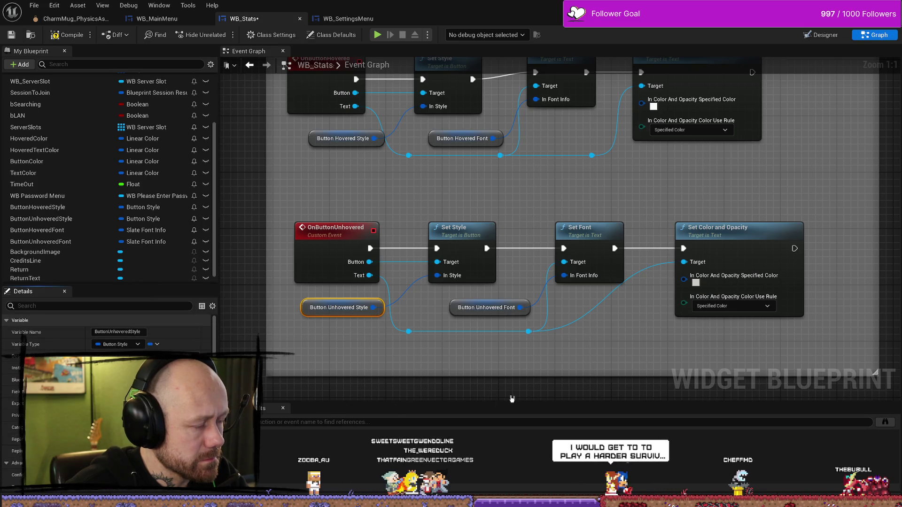
Step: Reposition the ButtonInit node, check OnButtonUnhovered, and show the Designer layout
mouse_move(405, 149)
left_mouse_down()
mouse_move(368, 225)
mouse_move(467, 181)
mouse_move(435, 183)
mouse_move(446, 320)
mouse_move(401, 350)
mouse_move(565, 354)
mouse_move(454, 97)
left_mouse_up()
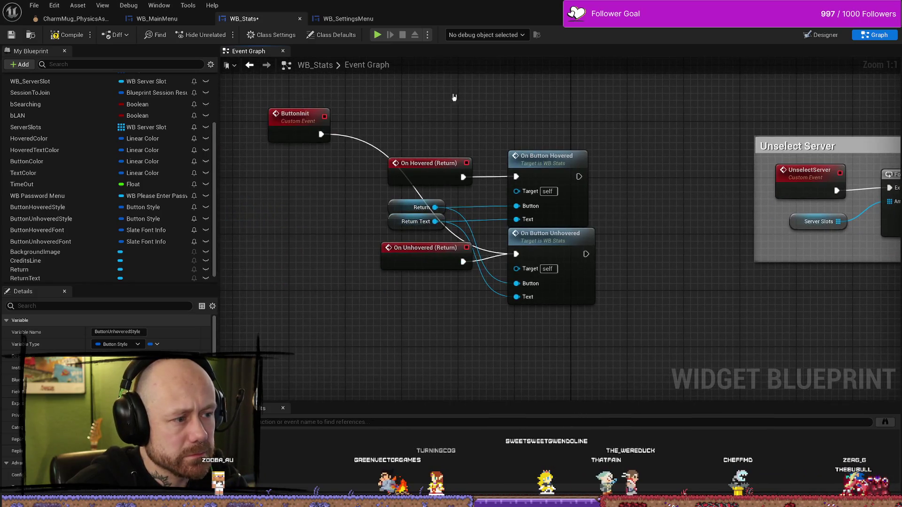
mouse_move(296, 122)
left_mouse_down()
mouse_move(280, 119)
mouse_move(337, 119)
left_mouse_up()
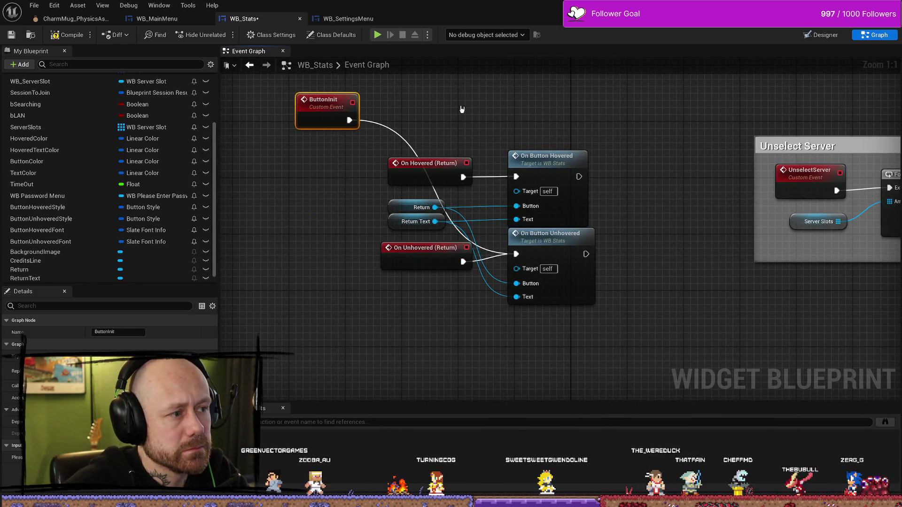
left_click_drag(537, 98, 520, 157)
double_click(541, 297)
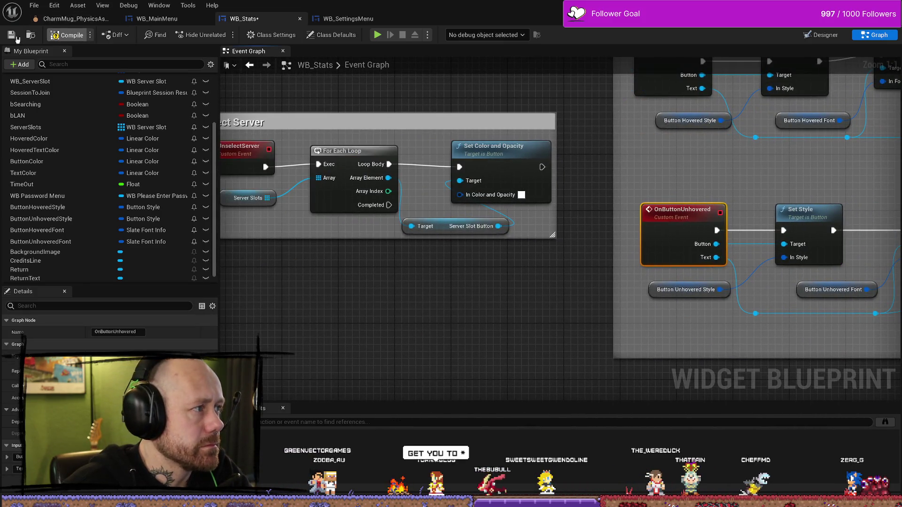
left_click(821, 35)
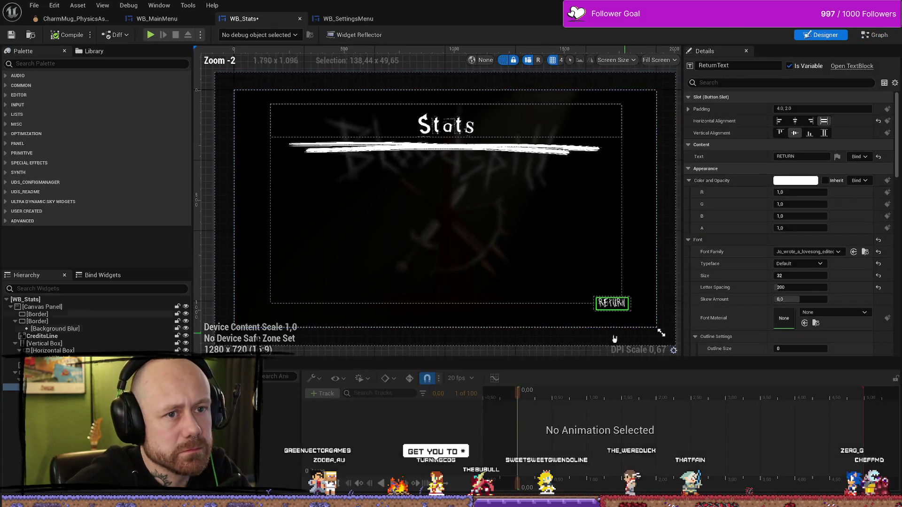
Step: Set the RETURN text's shadow colour to white with alpha 1
left_click(796, 180)
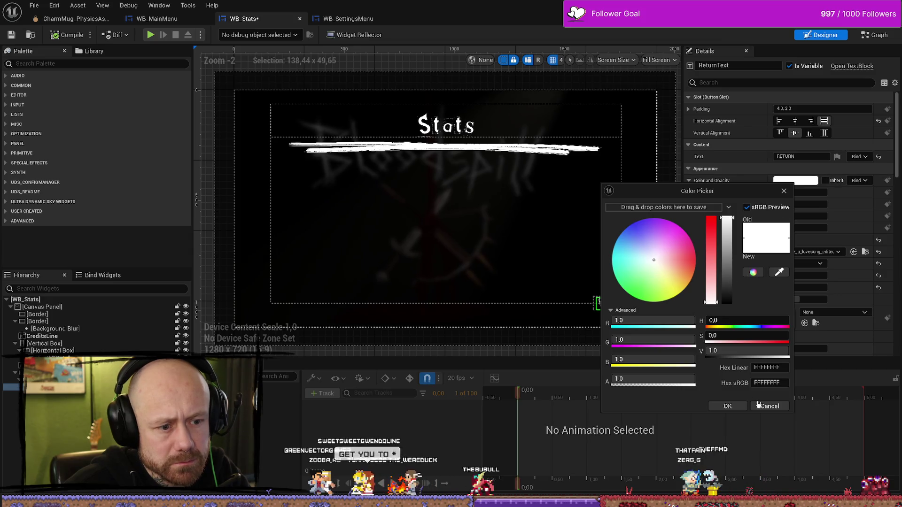
key("Escape")
scroll(712, 310, "down", 10)
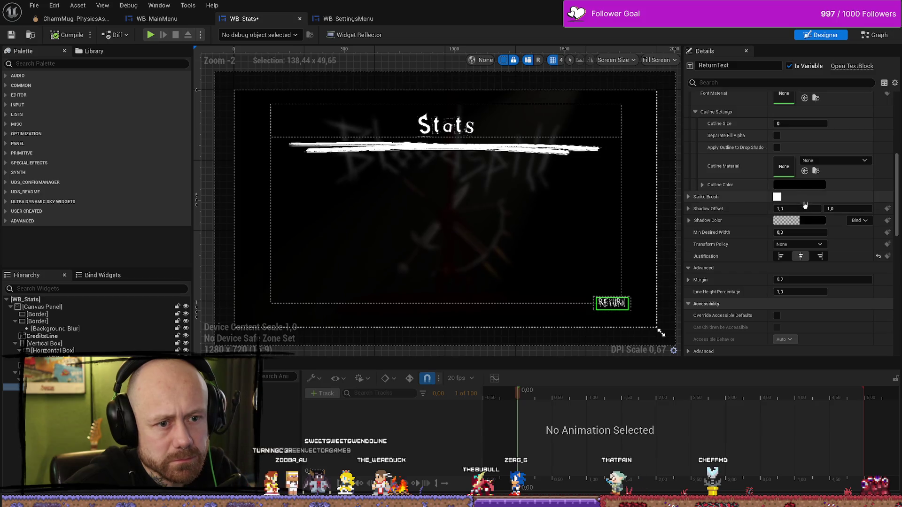
left_click(794, 220)
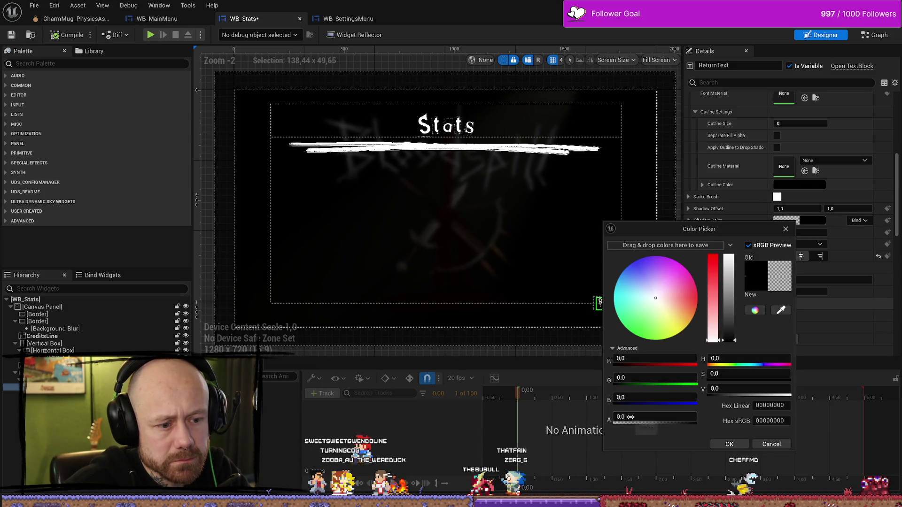
left_click_drag(630, 416, 695, 417)
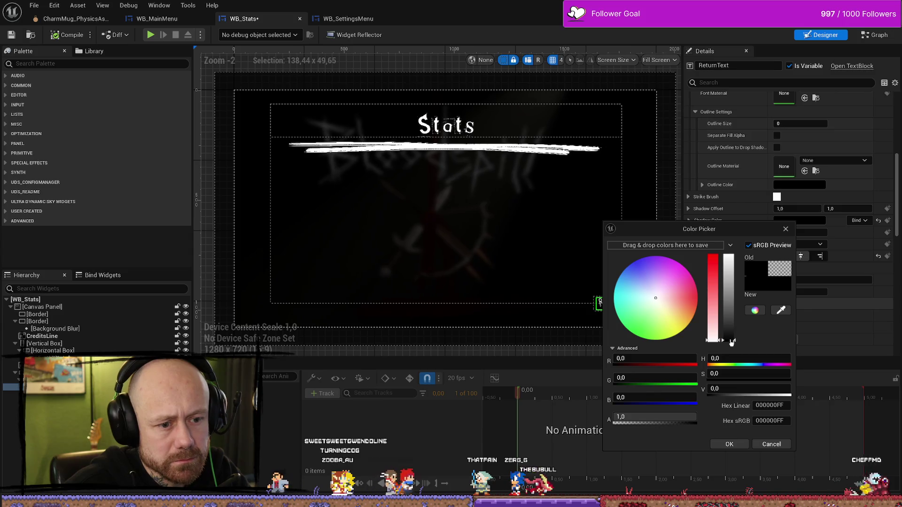
left_click(728, 258)
left_click(735, 446)
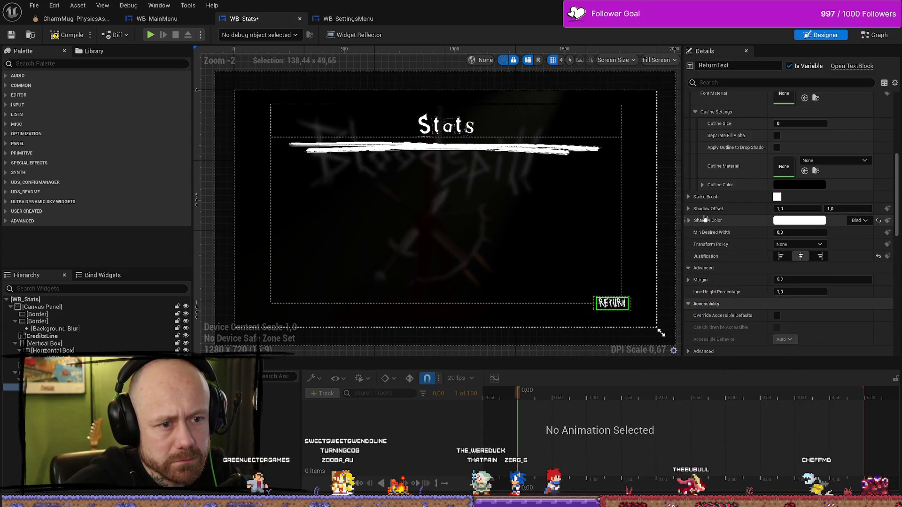
Step: Review the RETURN text's remaining appearance settings and collapse the outline group
scroll(689, 200, "up", 5)
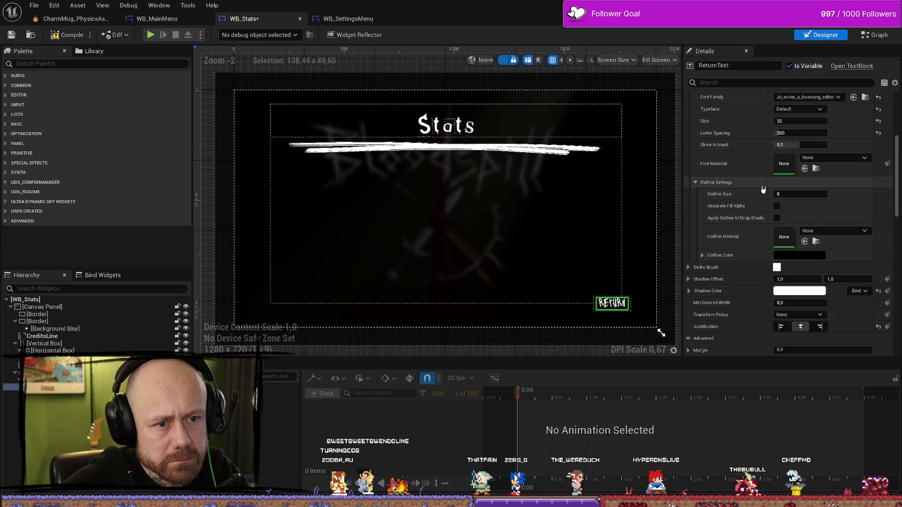
scroll(752, 178, "down", 6)
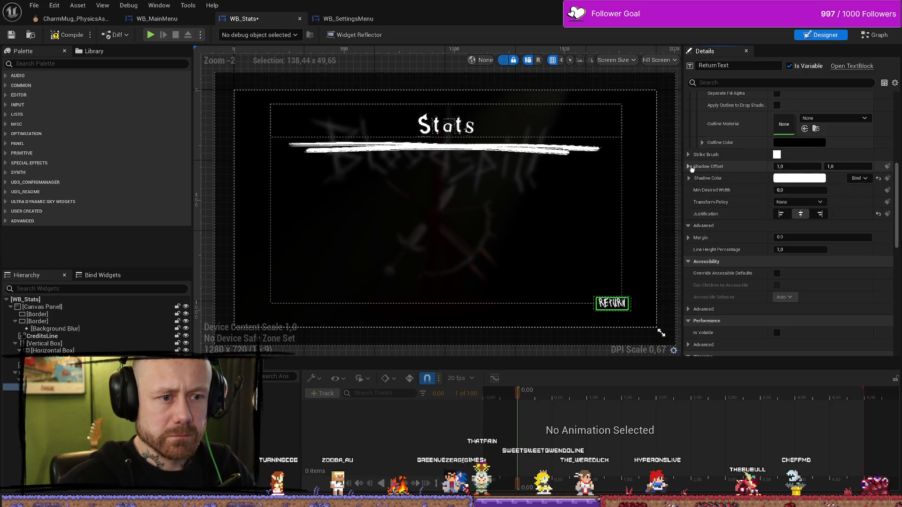
scroll(754, 269, "down", 2)
scroll(754, 268, "down", 2)
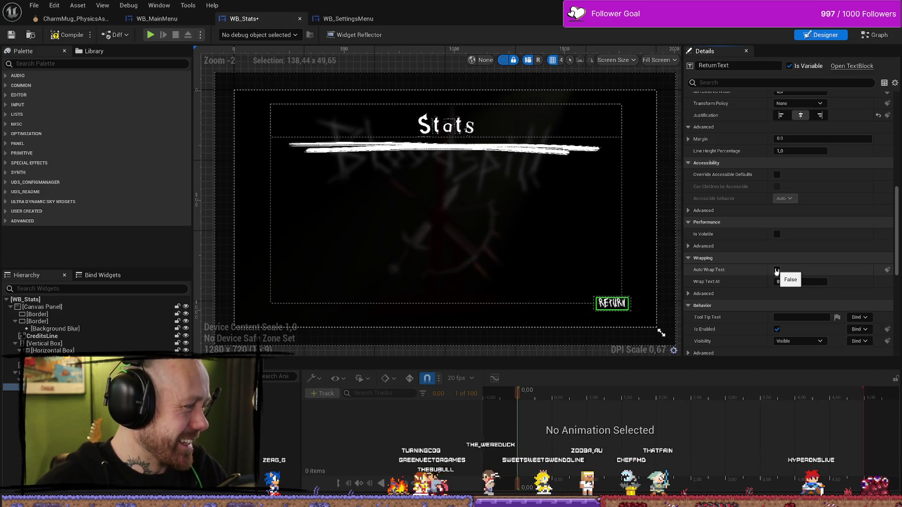
scroll(777, 239, "down", 2)
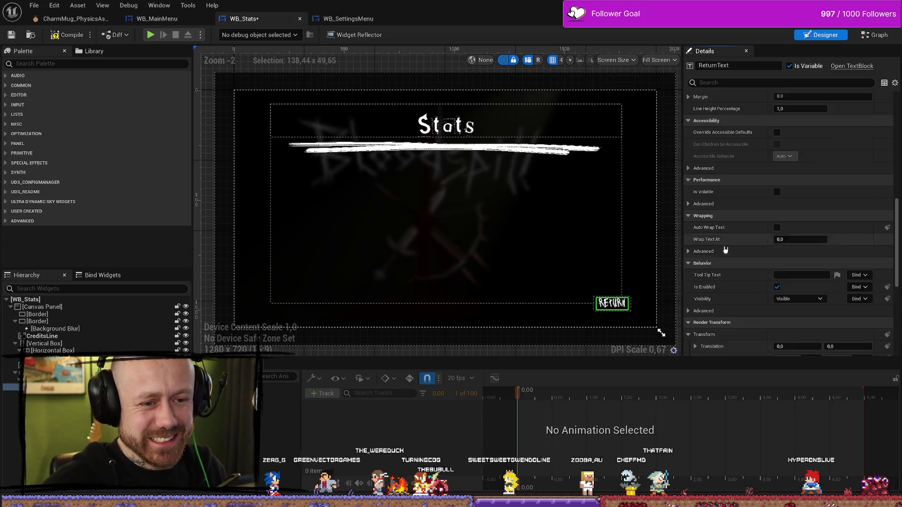
scroll(732, 214, "up", 10)
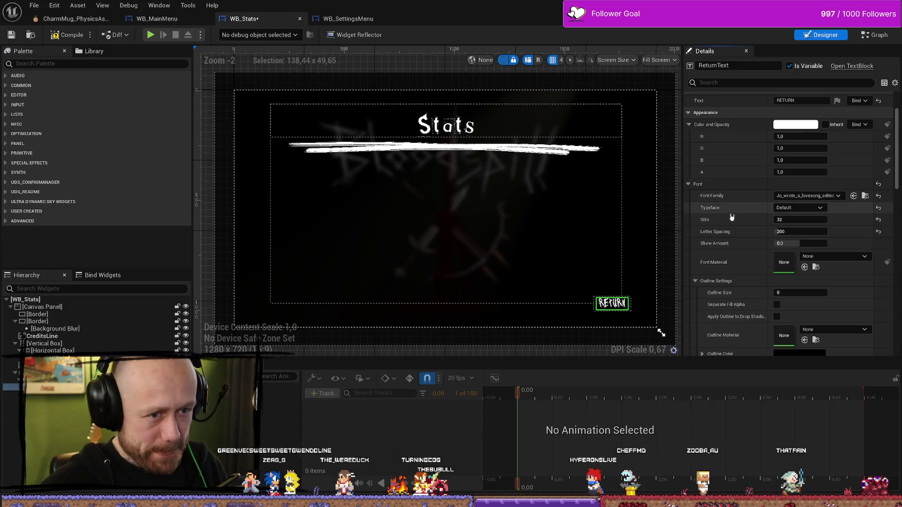
scroll(746, 221, "down", 3)
left_click(709, 239)
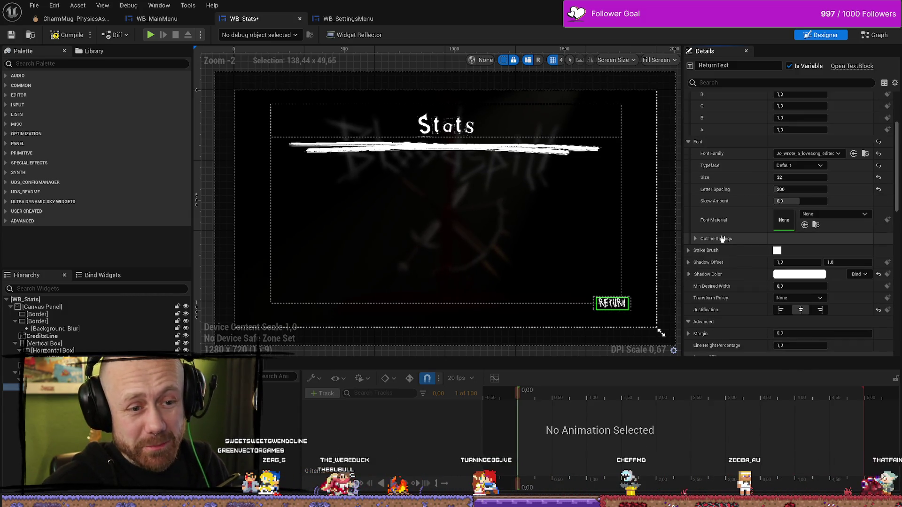
scroll(752, 211, "up", 5)
scroll(752, 211, "up", 2)
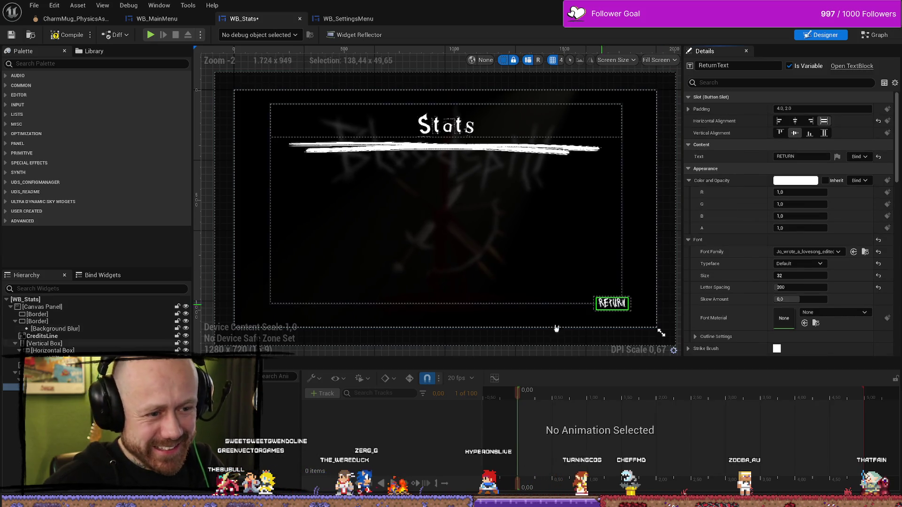
Step: Change the RETURN text's shadow colour to black
scroll(741, 228, "down", 3)
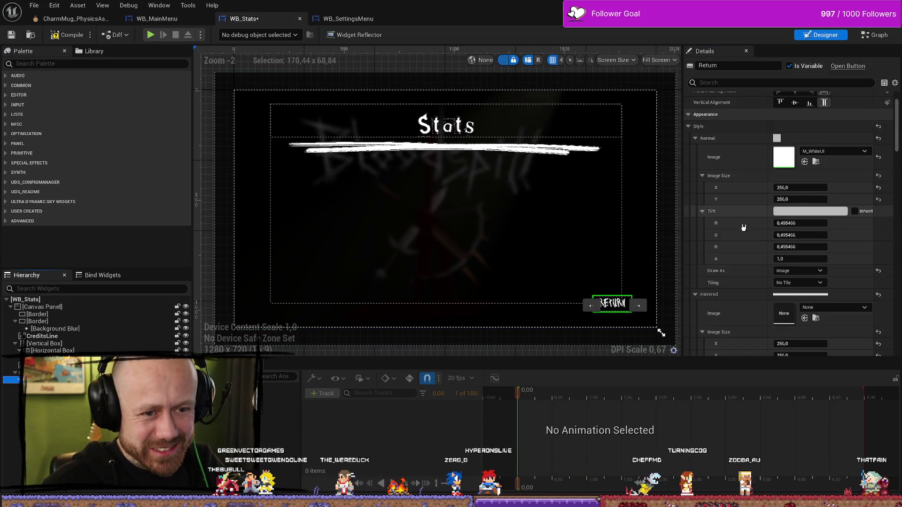
scroll(751, 291, "down", 4)
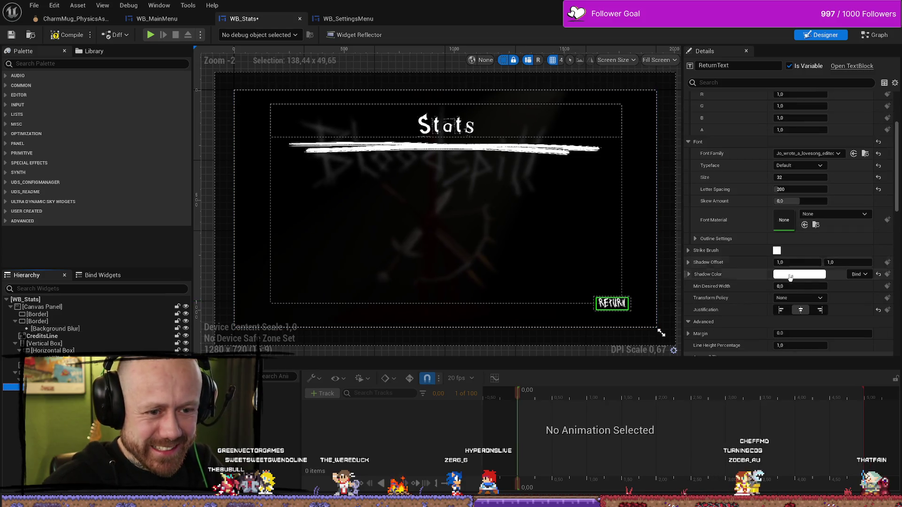
left_click(806, 277)
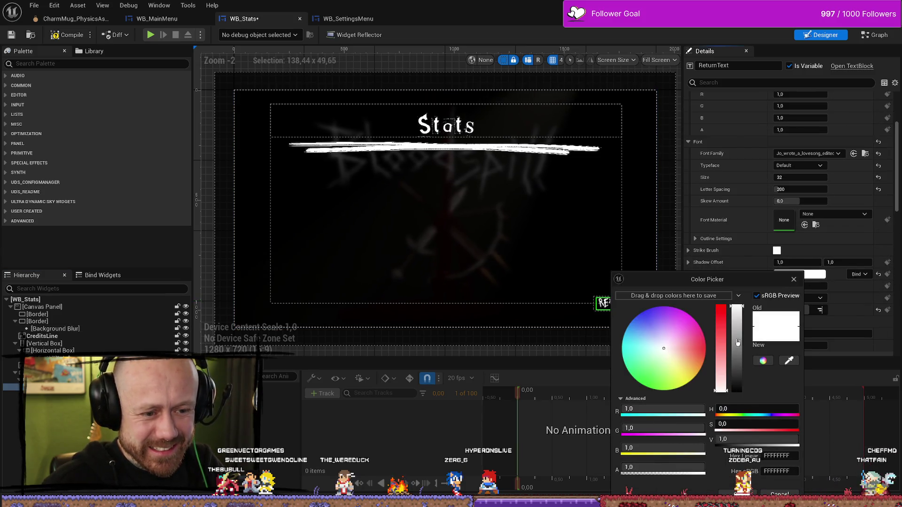
left_click_drag(738, 343, 729, 388)
left_click(661, 332)
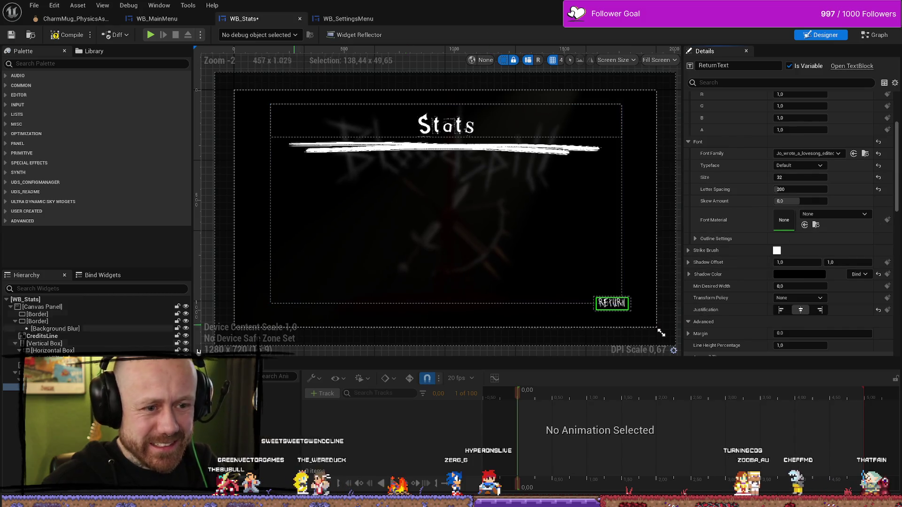
Step: Select the Return button and set its Normal tint to full white
left_click(612, 303)
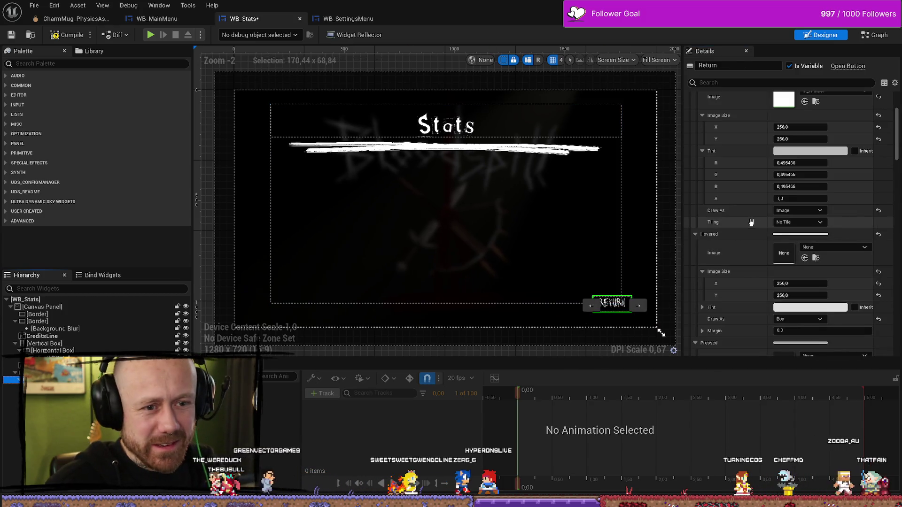
left_click(780, 208)
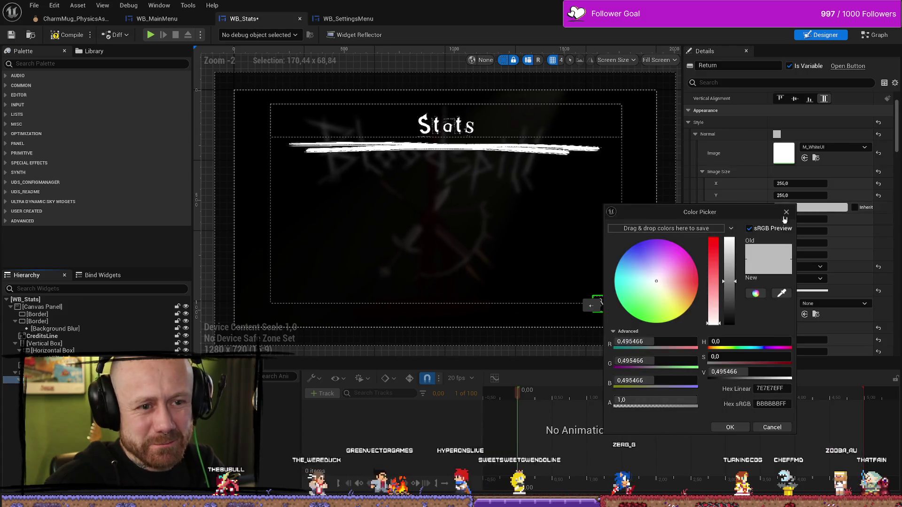
left_click_drag(733, 271, 731, 195)
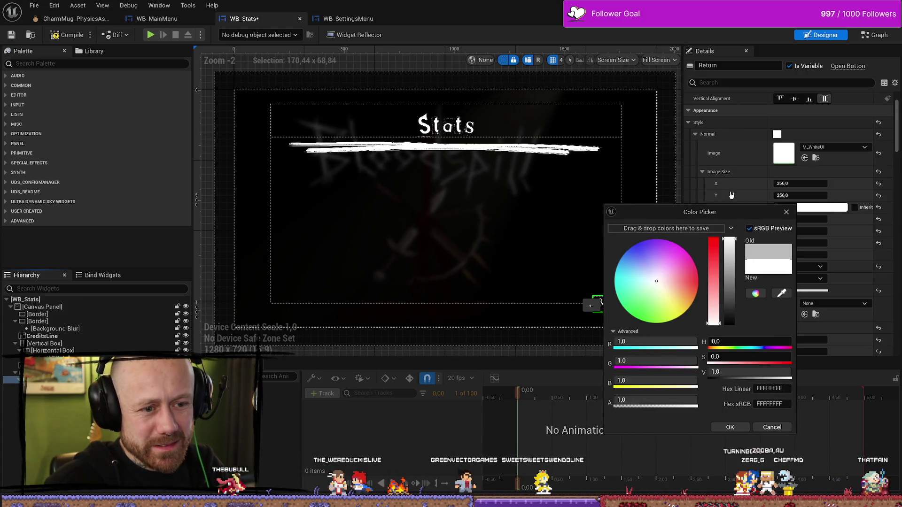
left_click(729, 427)
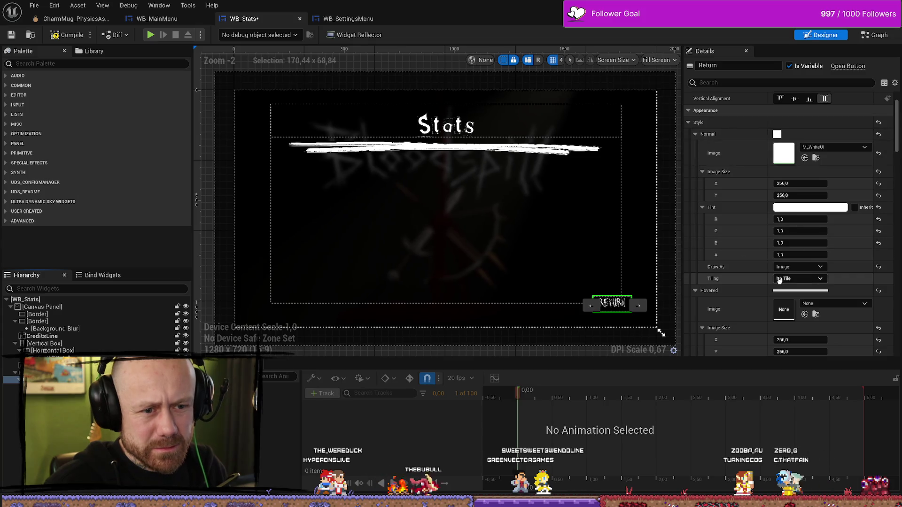
Step: Set the Return button's Background Color alpha to 1 for an opaque white fill
scroll(767, 263, "down", 3)
scroll(753, 260, "down", 10)
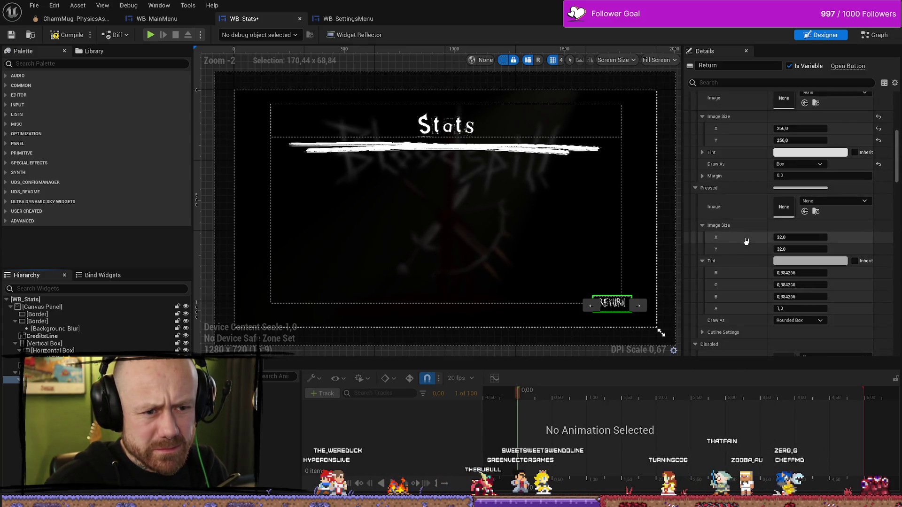
scroll(751, 209, "down", 2)
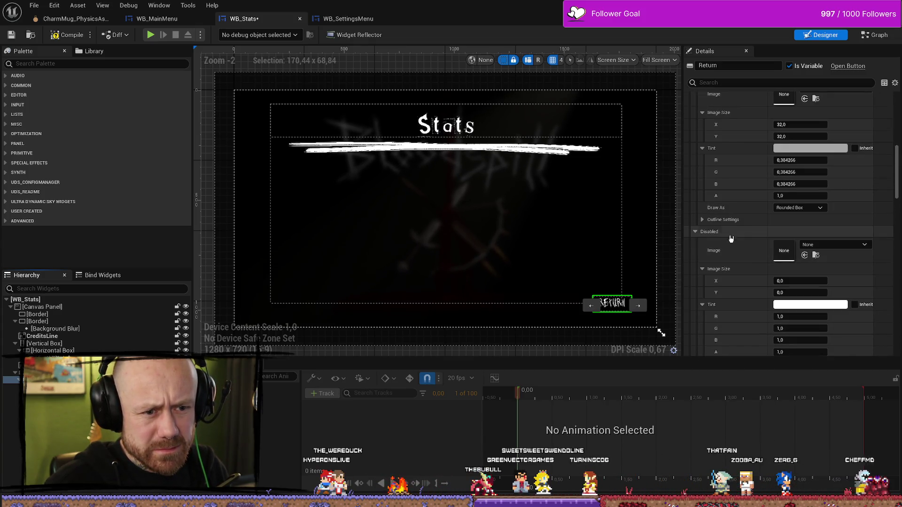
left_click(703, 221)
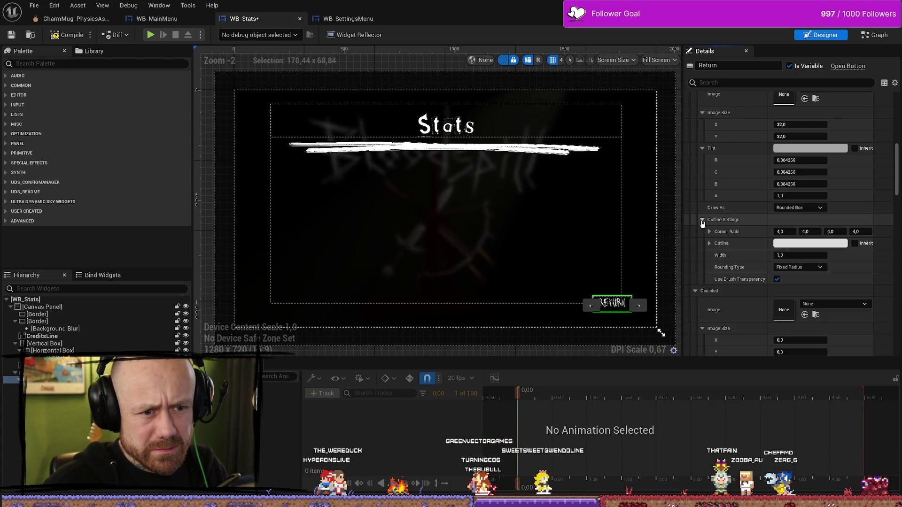
scroll(746, 228, "down", 9)
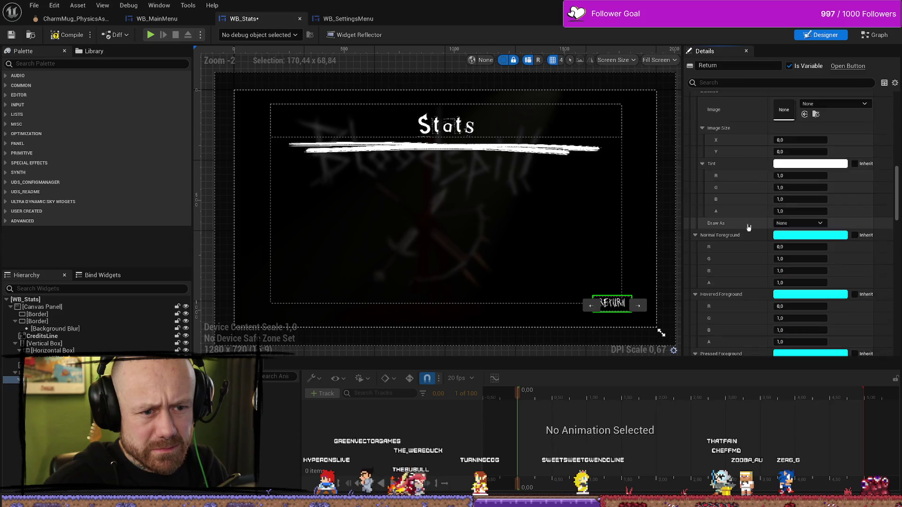
scroll(748, 227, "down", 10)
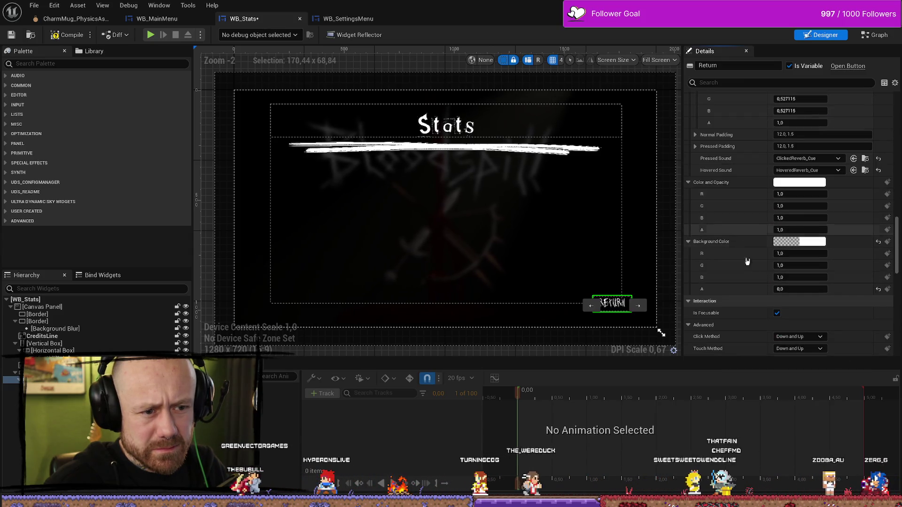
left_click(798, 241)
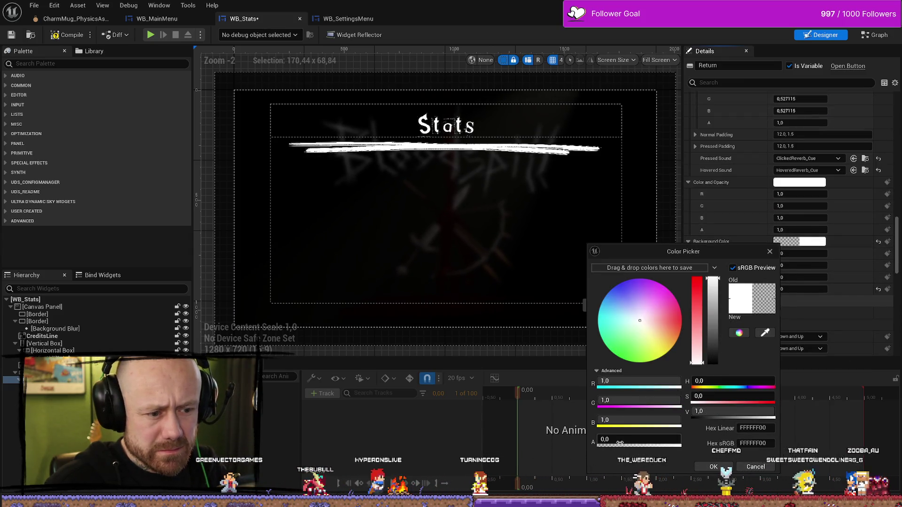
left_click_drag(620, 443, 681, 443)
left_click(714, 467)
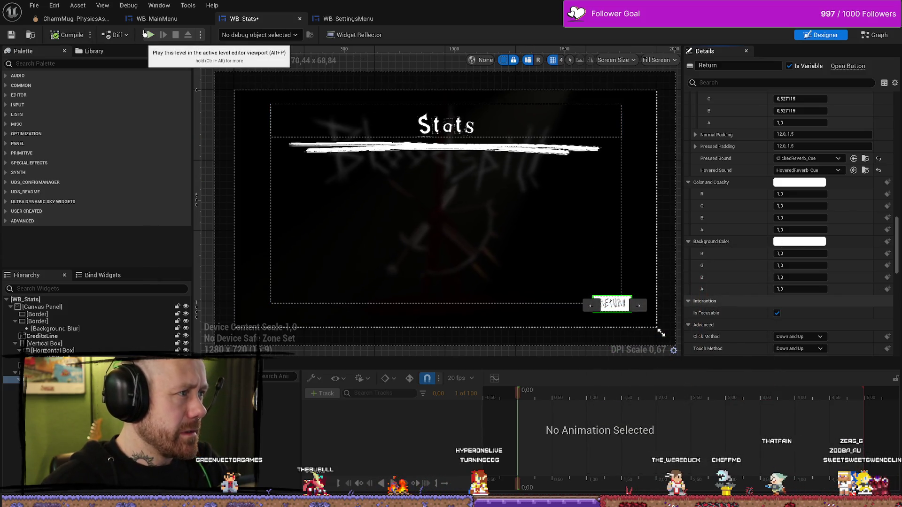
Step: Play-test the level, quit to the main menu, open Stats, then stop the session
left_click(151, 36)
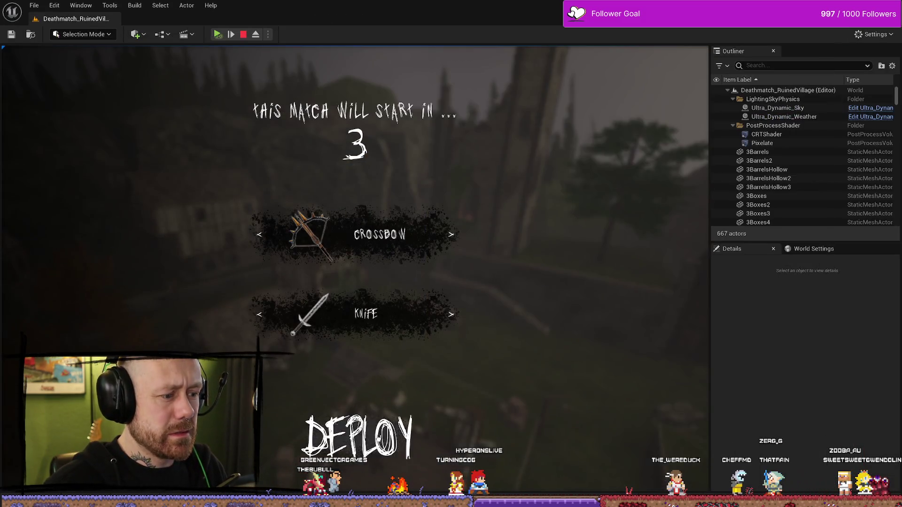
left_click(350, 434)
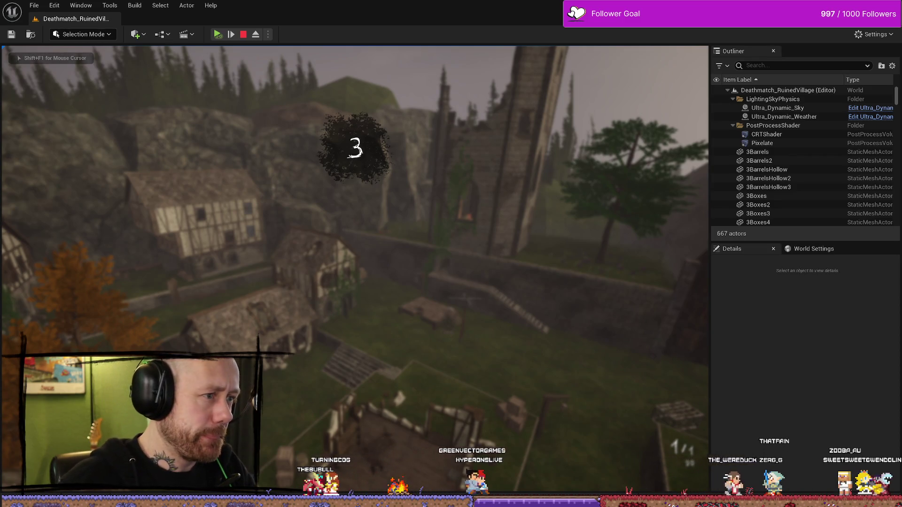
key("Escape")
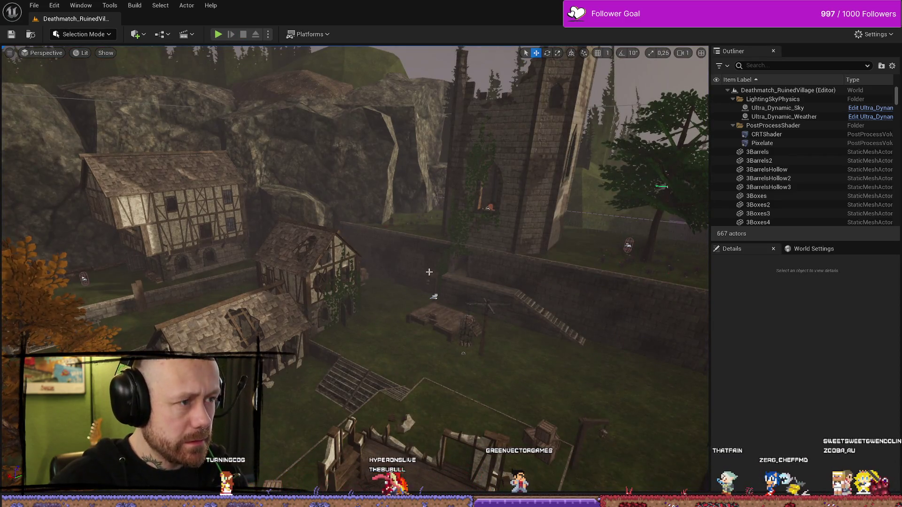
key("alt+p")
key("Escape")
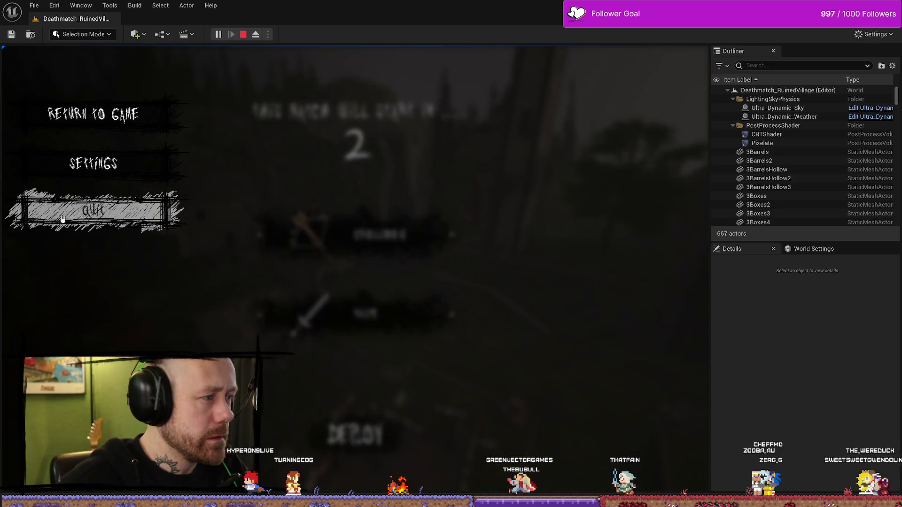
left_click(137, 217)
left_click(270, 319)
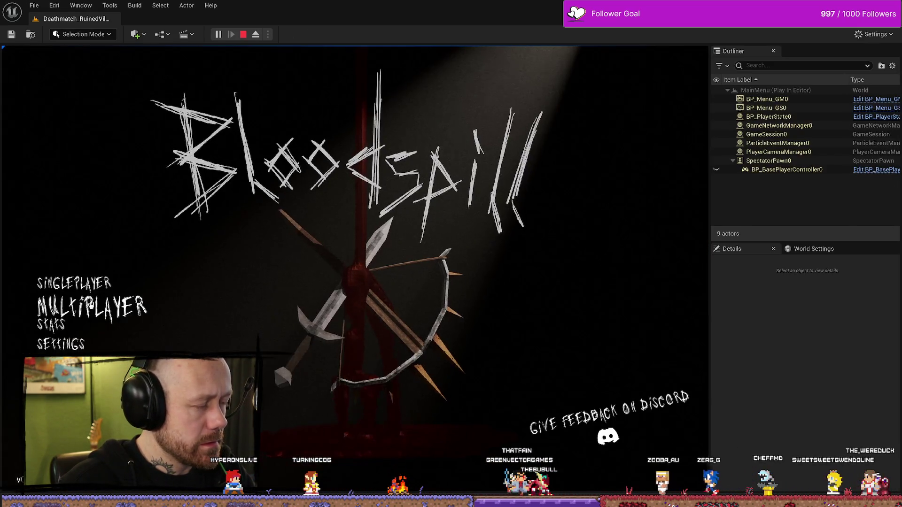
left_click(89, 328)
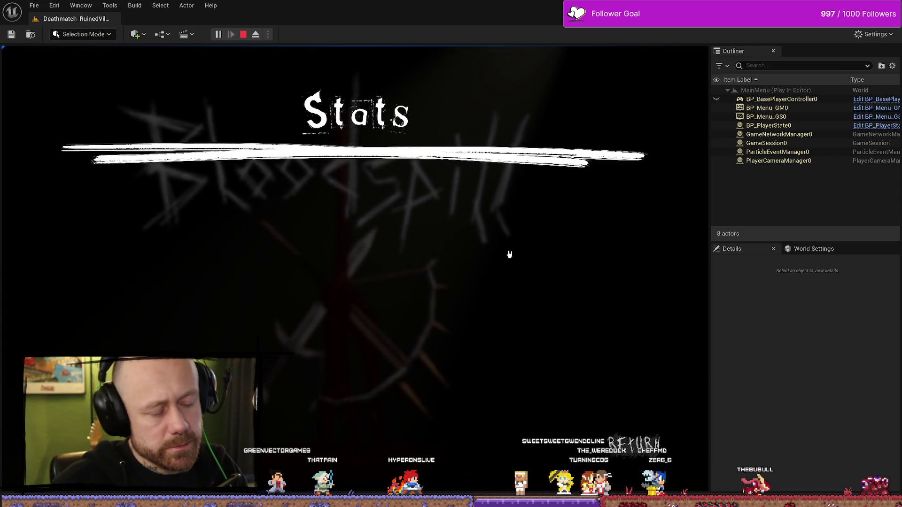
left_click(243, 34)
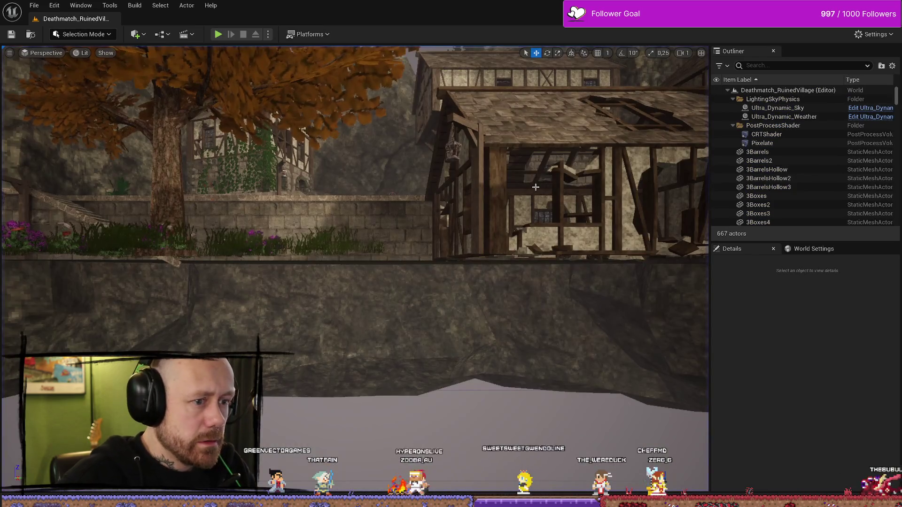
key("ctrl+space")
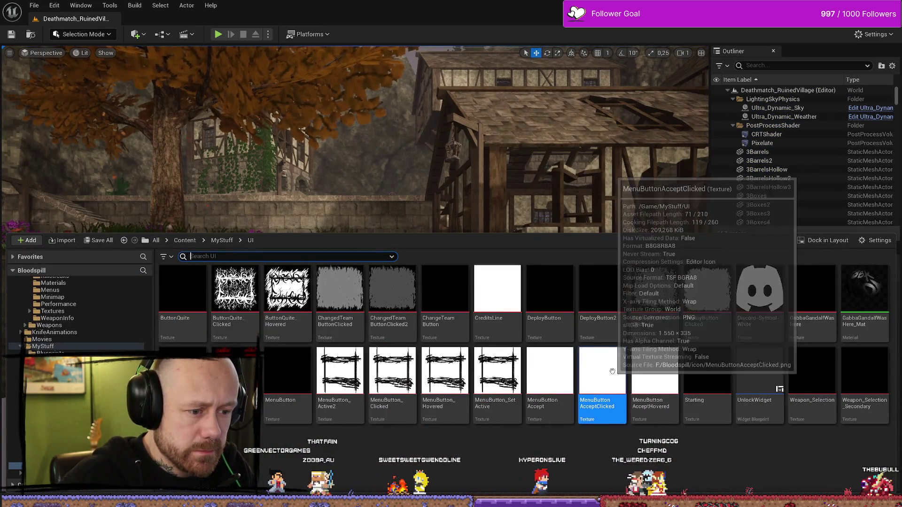
Step: Open the MenuButtonAcceptClicked texture, then return to the WB_Stats Designer
double_click(612, 371)
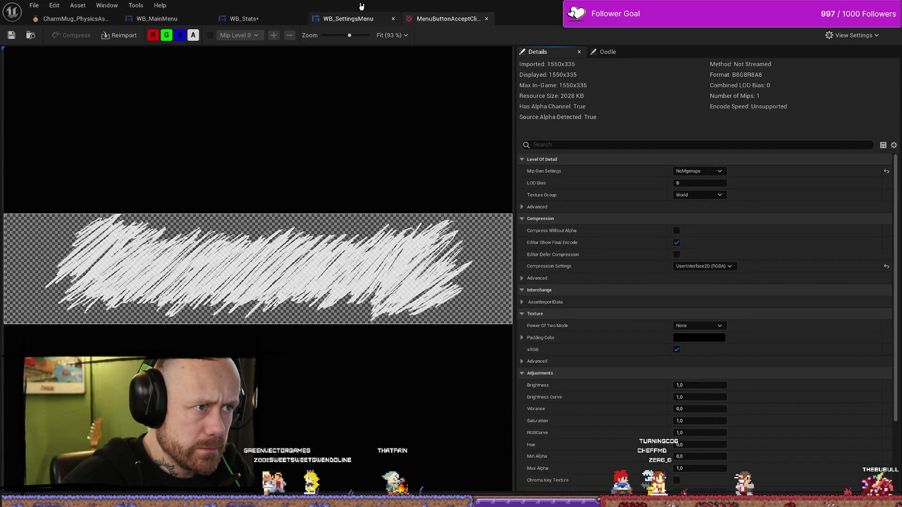
left_click(357, 18)
left_click(243, 18)
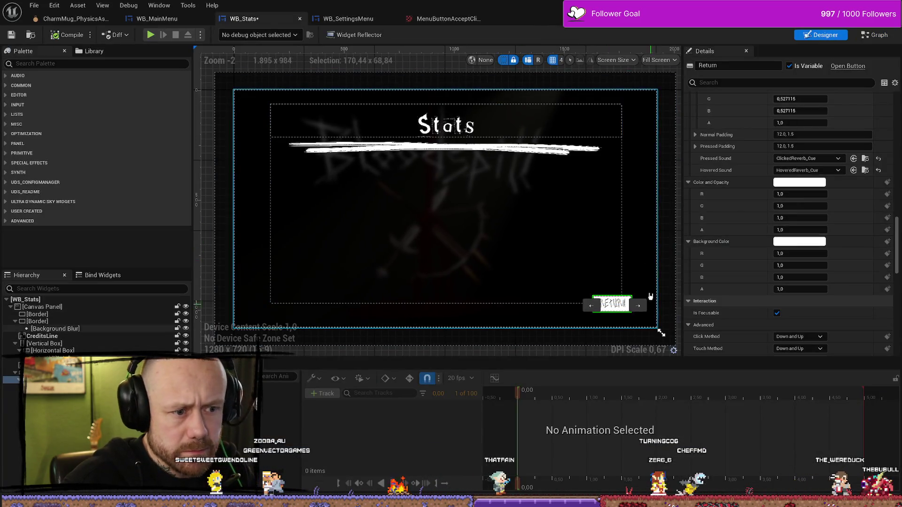
scroll(814, 301, "up", 5)
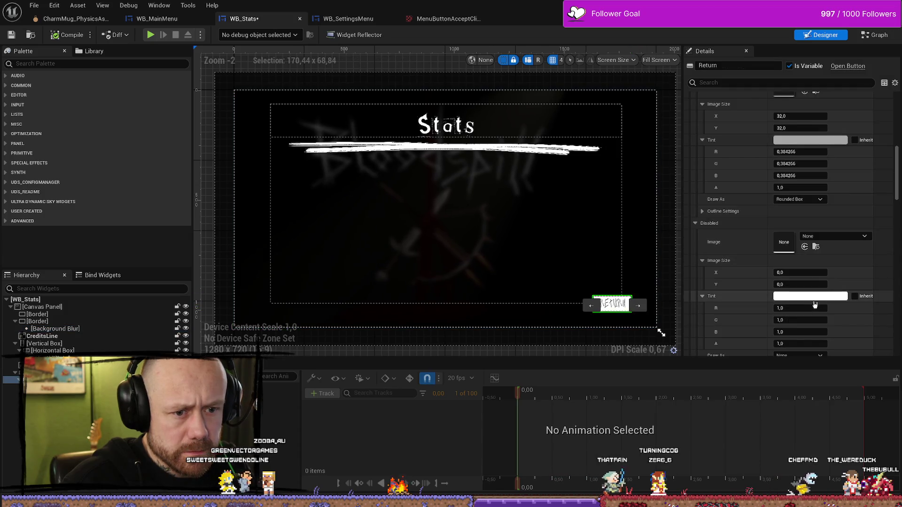
scroll(815, 305, "down", 5)
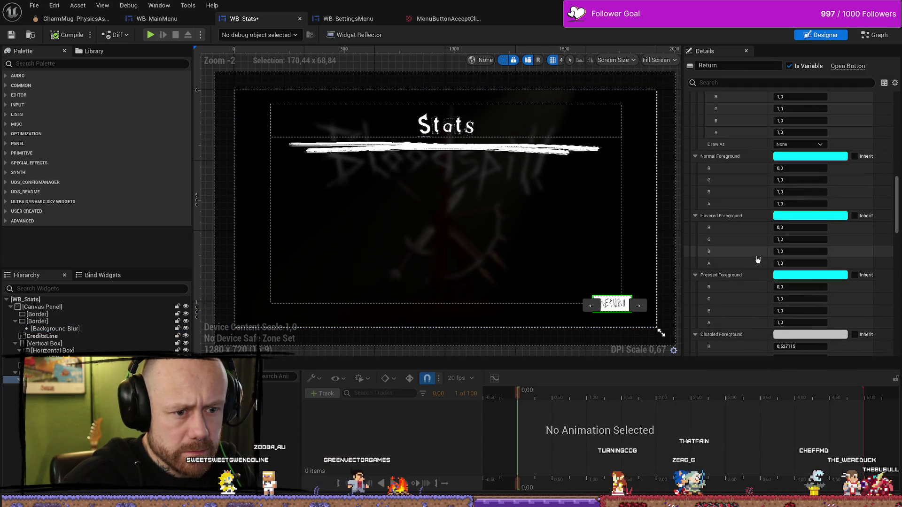
Step: In the Event Graph, nudge On Button Unhovered down and move ButtonInit down-left
left_click(878, 35)
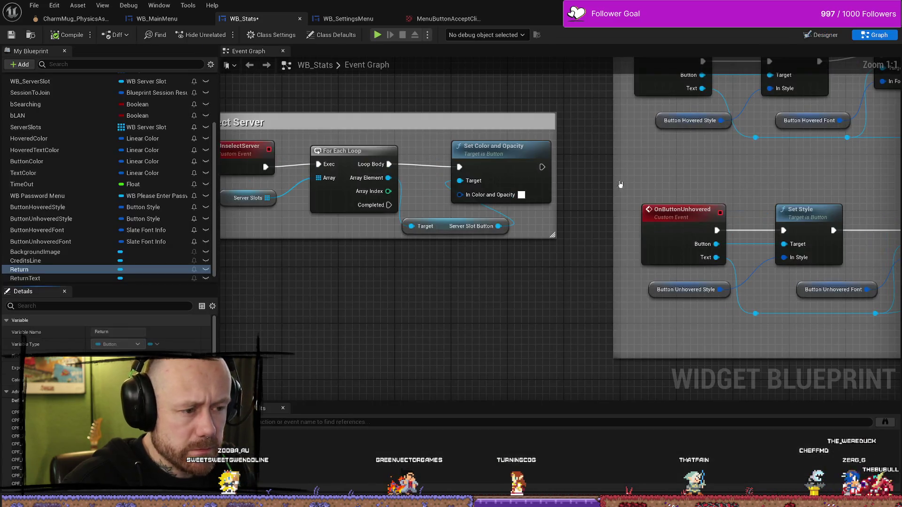
scroll(511, 286, "up", 2)
scroll(517, 310, "down", 4)
left_click_drag(484, 308, 626, 308)
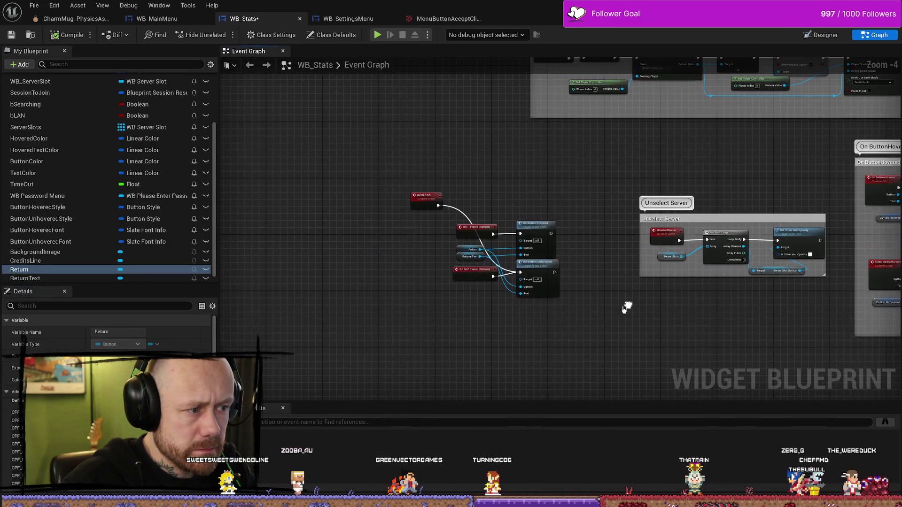
scroll(559, 234, "up", 4)
left_click_drag(566, 254, 566, 268)
mouse_move(324, 132)
left_mouse_down()
mouse_move(320, 312)
mouse_move(334, 259)
left_mouse_up()
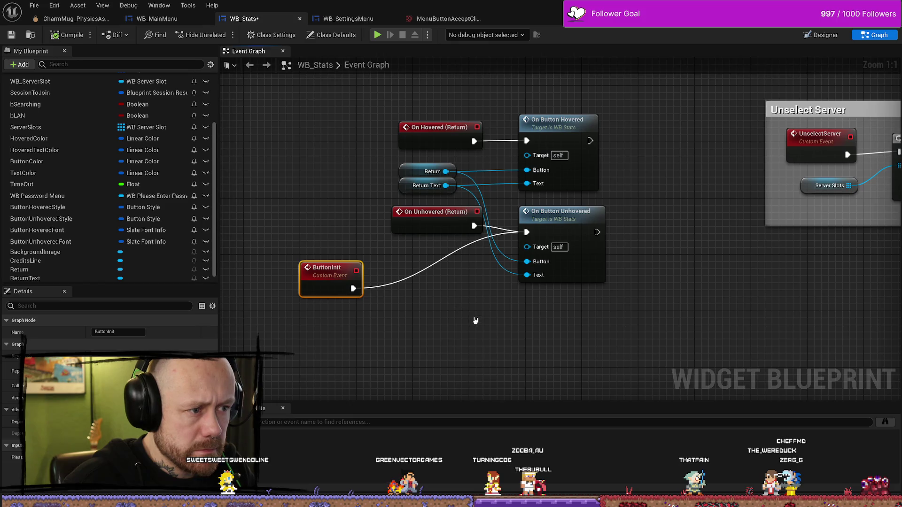
Step: Check the OnButtonUnhovered event and its Button Unhovered Style default value
double_click(569, 226)
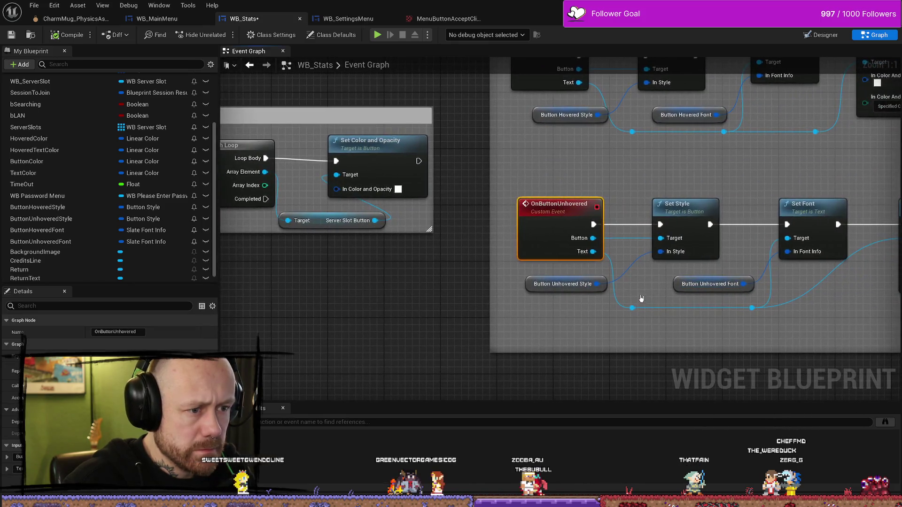
left_click(468, 286)
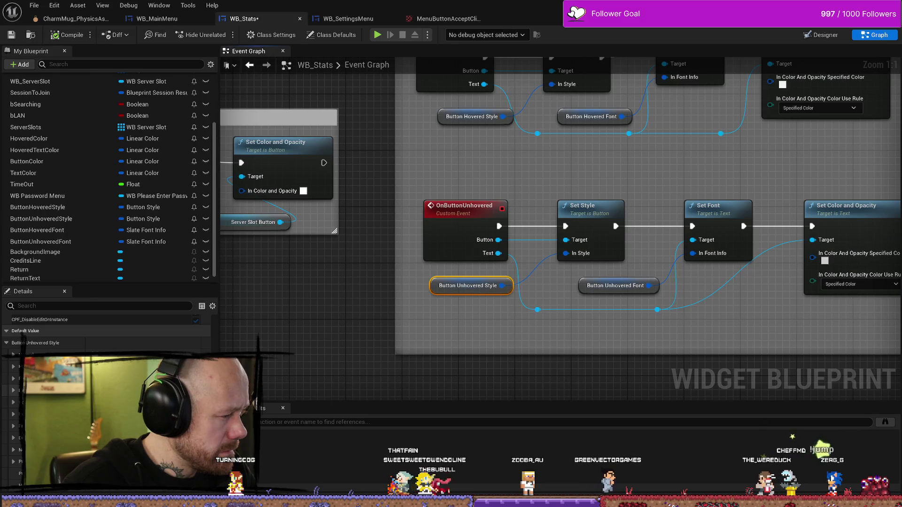
scroll(429, 338, "down", 5)
scroll(463, 282, "up", 4)
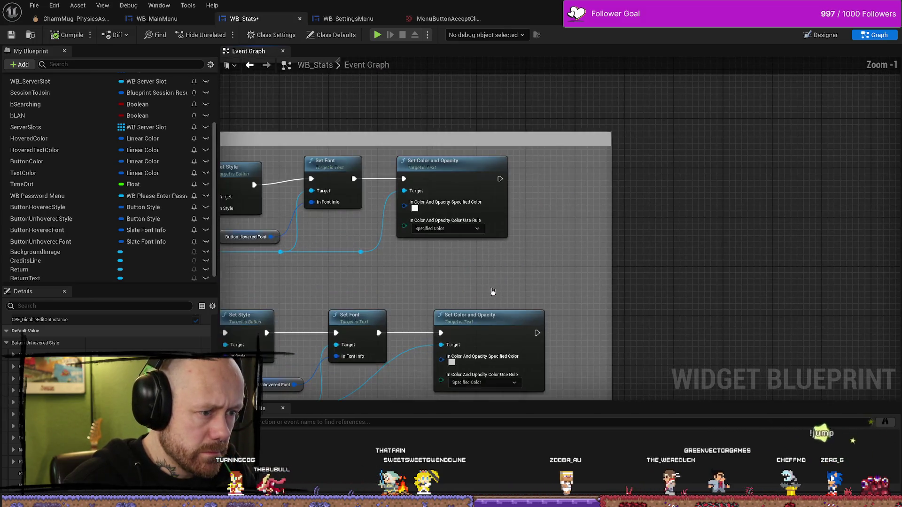
left_click_drag(452, 289, 497, 232)
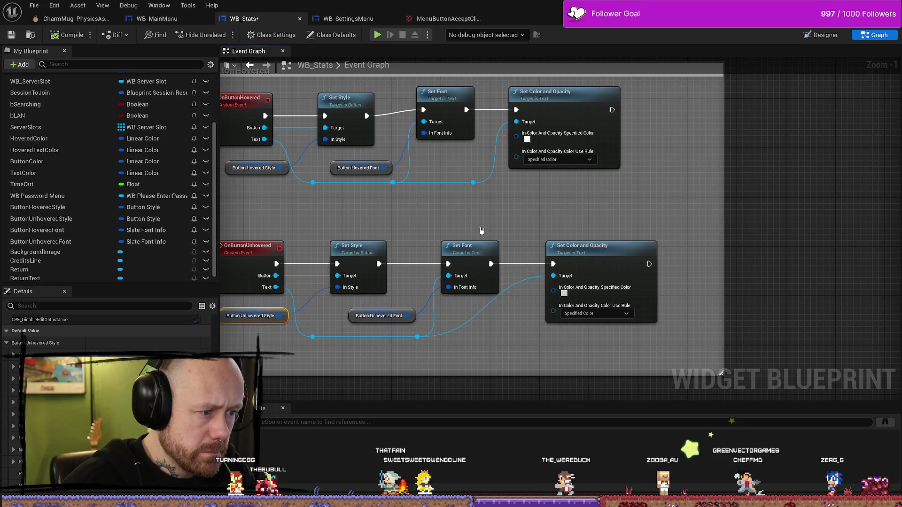
scroll(570, 225, "down", 3)
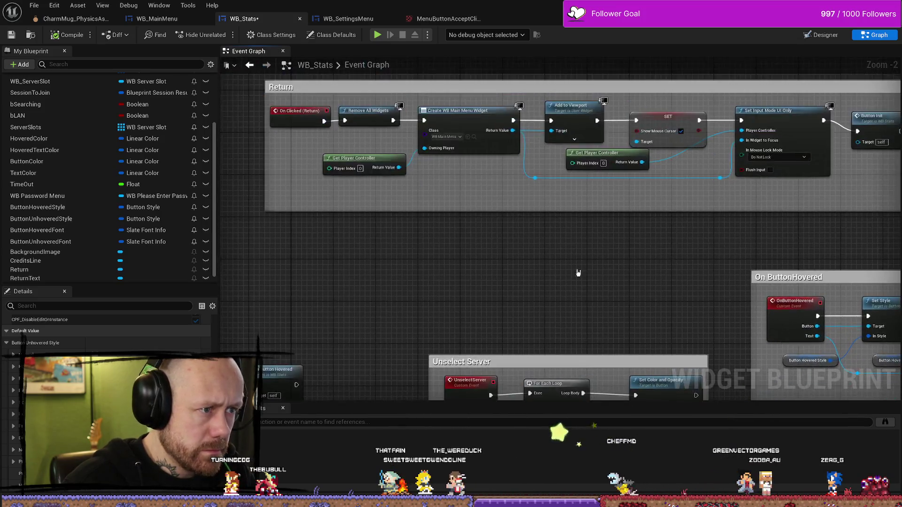
scroll(525, 246, "up", 3)
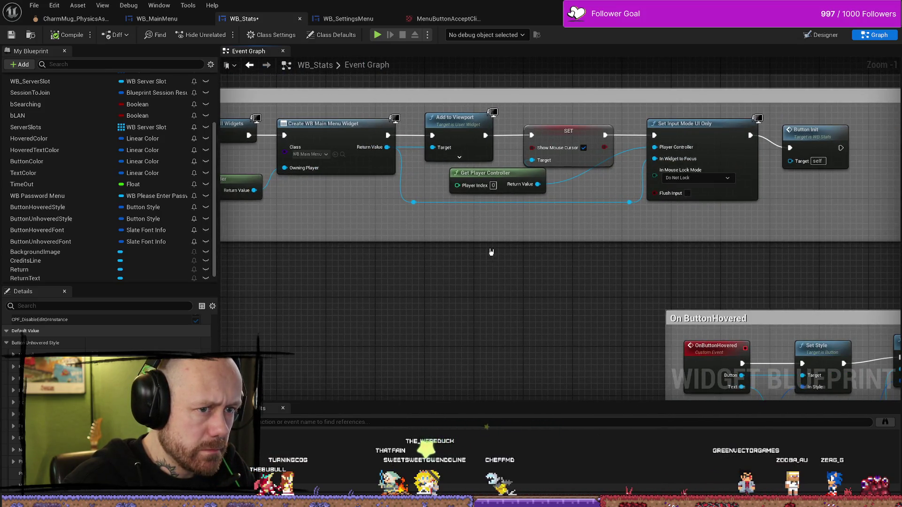
Step: Drag the Button Init node out of the Return comment group
mouse_move(491, 252)
left_mouse_down()
mouse_move(615, 246)
mouse_move(427, 272)
mouse_move(732, 203)
left_mouse_up()
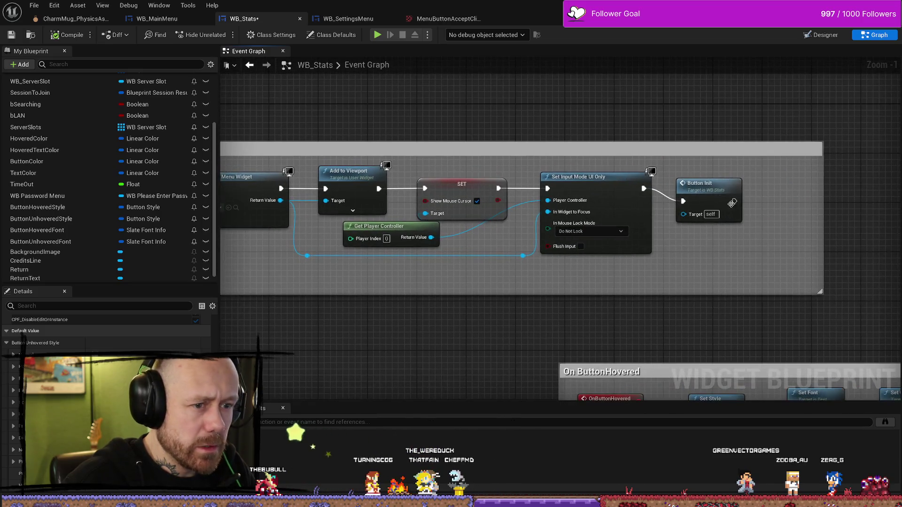
scroll(641, 193, "down", 6)
scroll(671, 226, "up", 2)
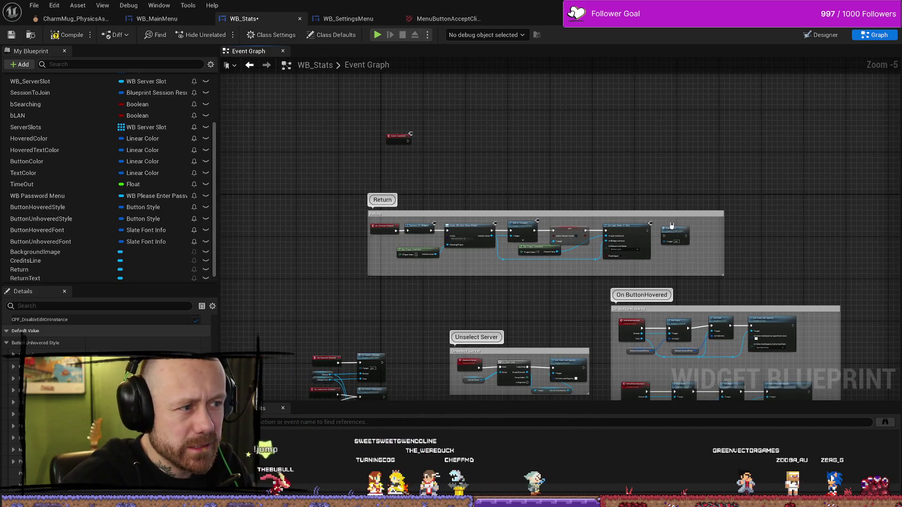
mouse_move(679, 227)
left_mouse_down()
mouse_move(368, 323)
mouse_move(408, 286)
left_mouse_up()
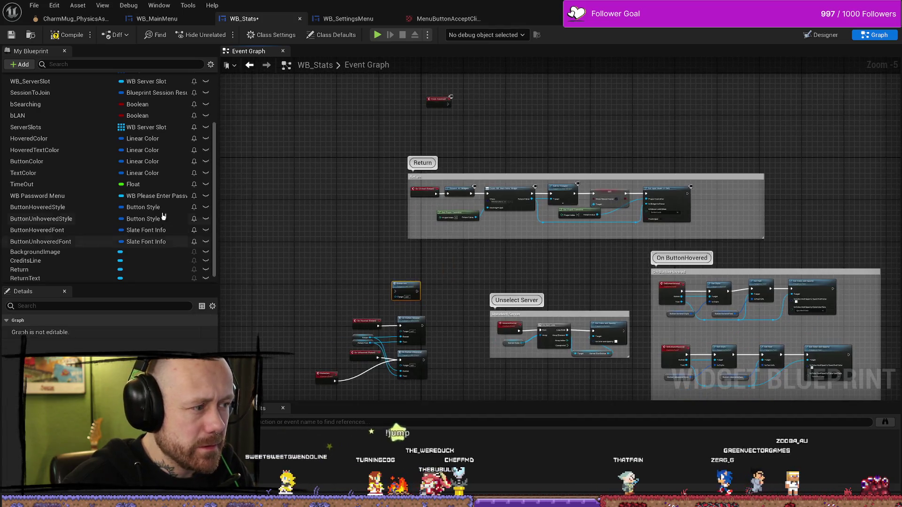
scroll(61, 115, "up", 5)
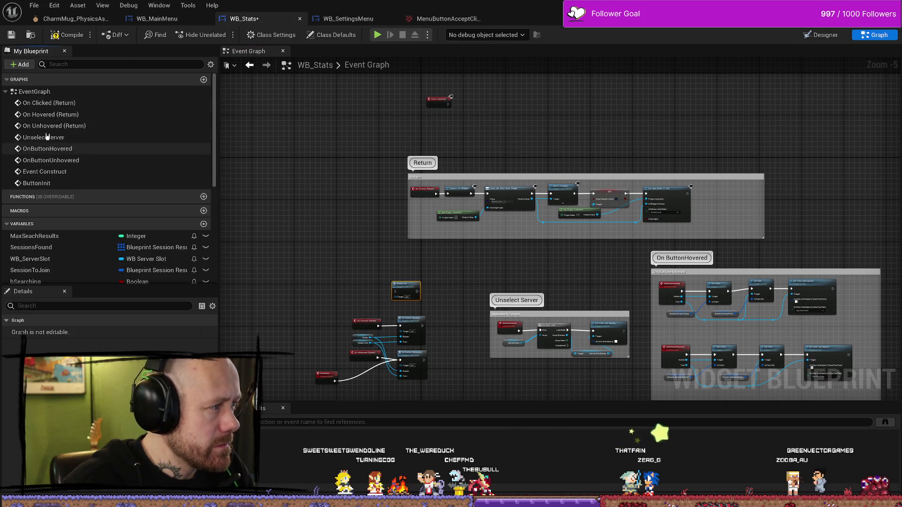
Step: Search the EventGraph for the Event Construct node ('constrc')
left_click(47, 94)
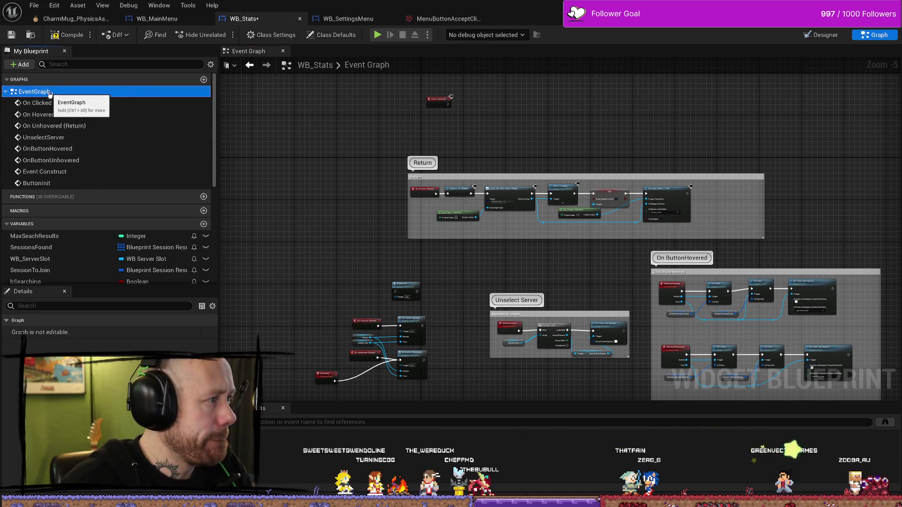
right_click(312, 115)
type("con")
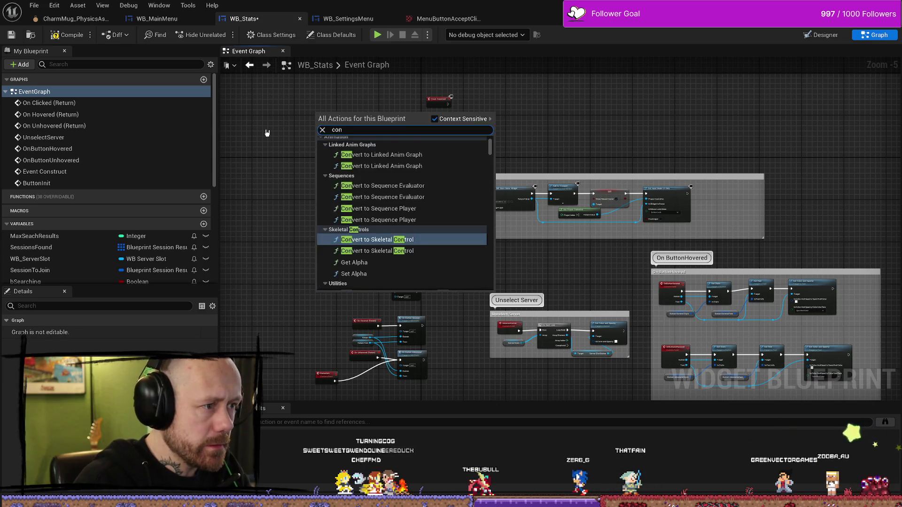
type("str")
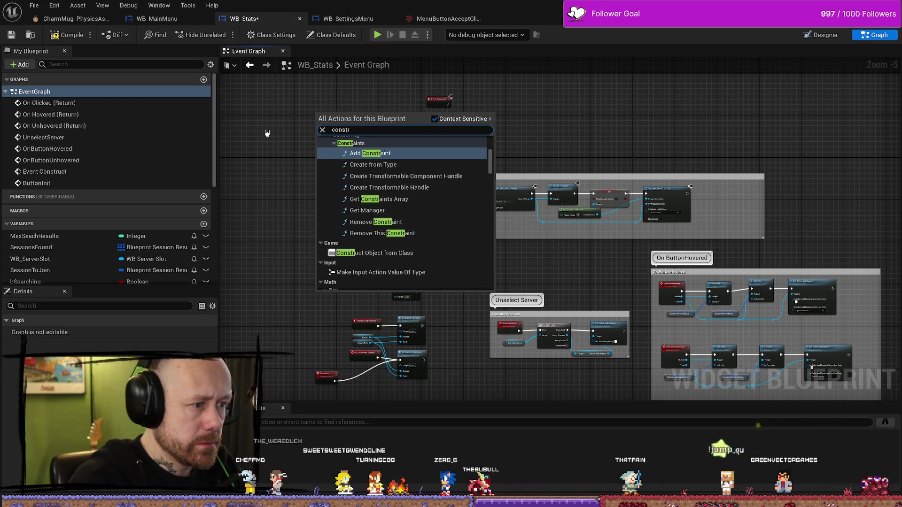
type("c")
key("BackSpace")
key("BackSpace")
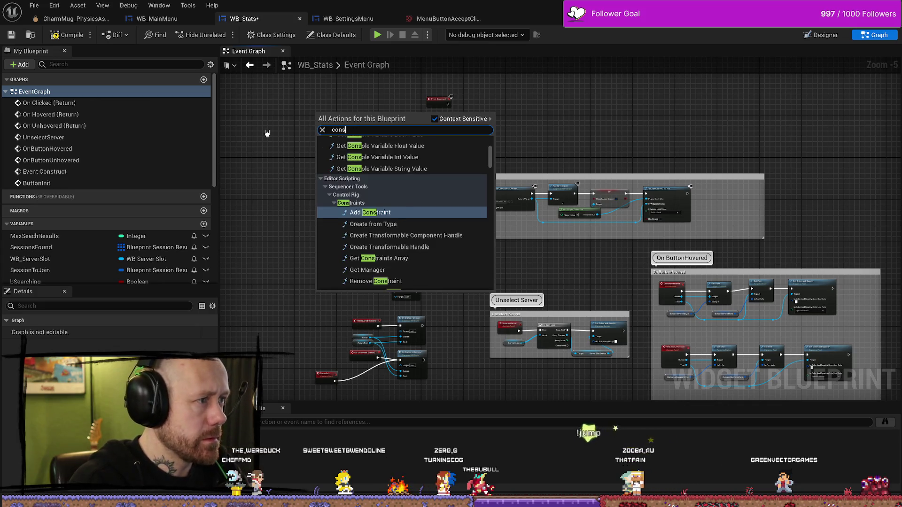
left_click(89, 91)
right_click(89, 91)
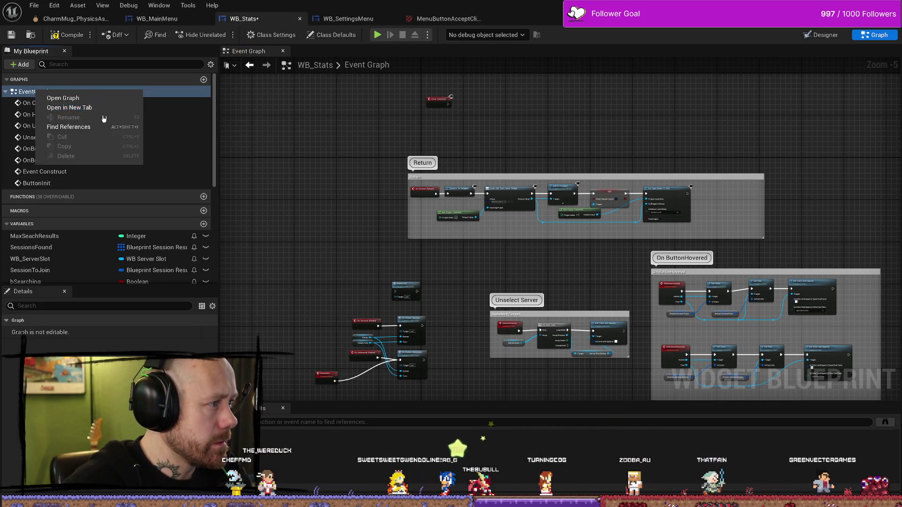
left_click(70, 98)
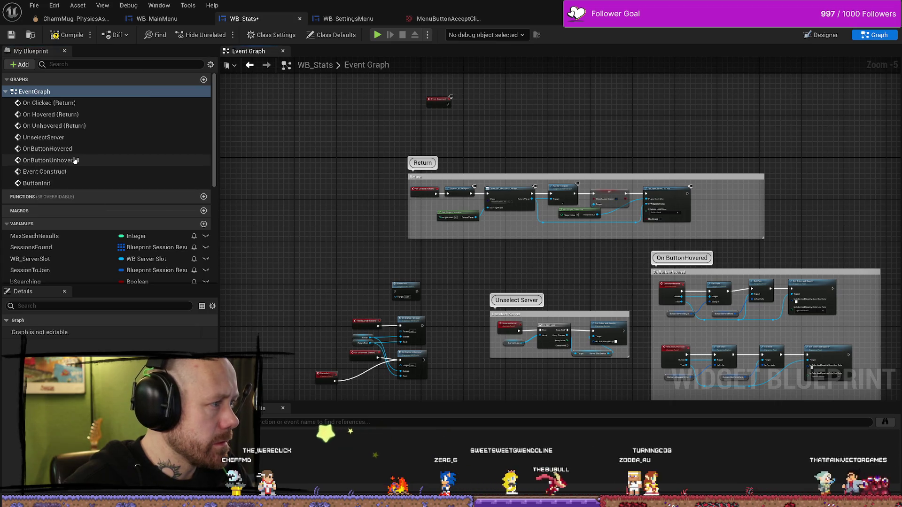
right_click(331, 156)
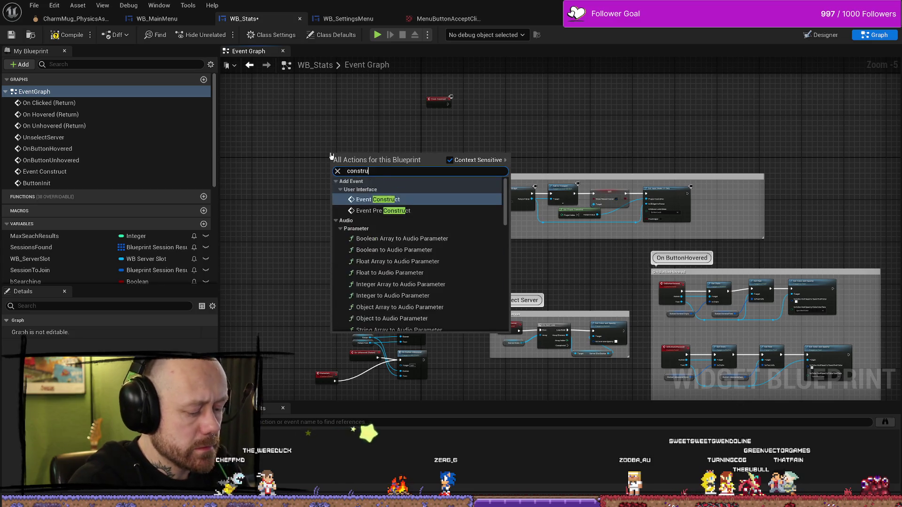
key("Escape")
Step: Jump to Event Construct and line the Button Init node up beside it
double_click(45, 171)
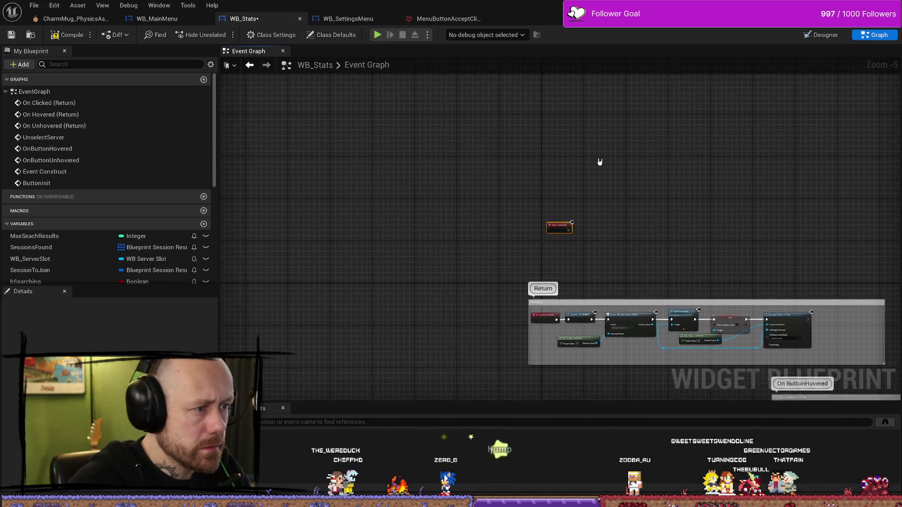
scroll(549, 221, "down", 4)
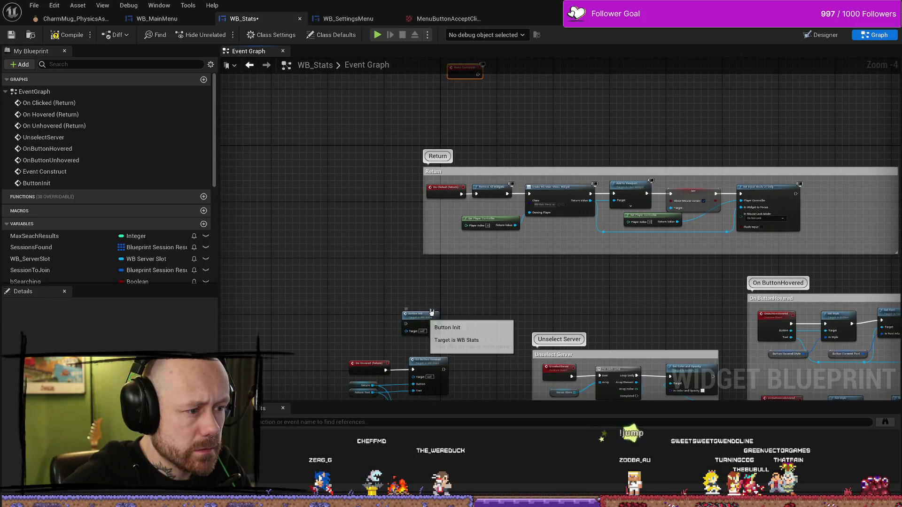
mouse_move(415, 314)
left_mouse_down()
mouse_move(540, 135)
mouse_move(536, 207)
left_mouse_up()
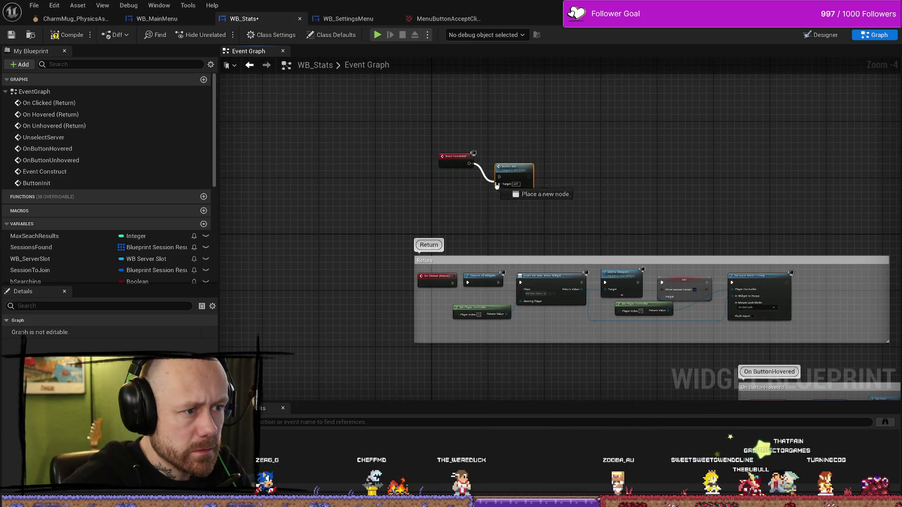
left_click_drag(505, 172, 505, 154)
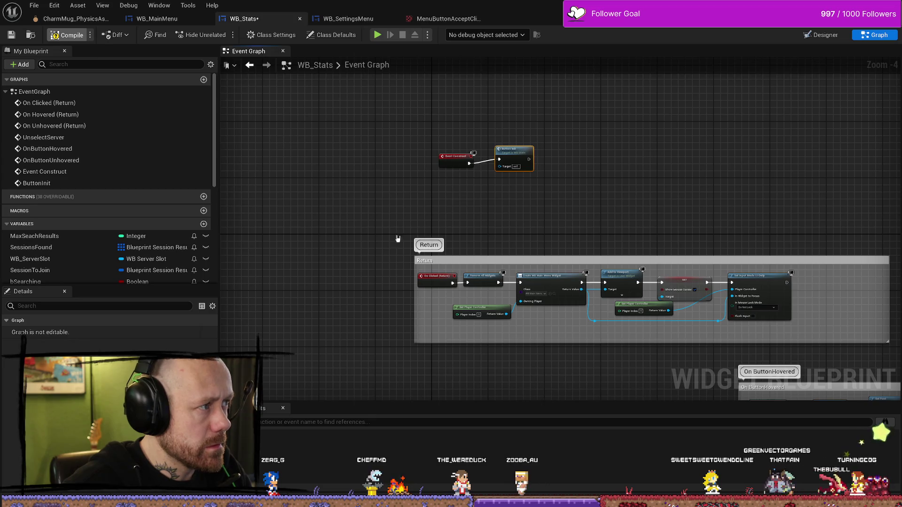
left_click_drag(517, 155, 401, 277)
scroll(401, 278, "up", 3)
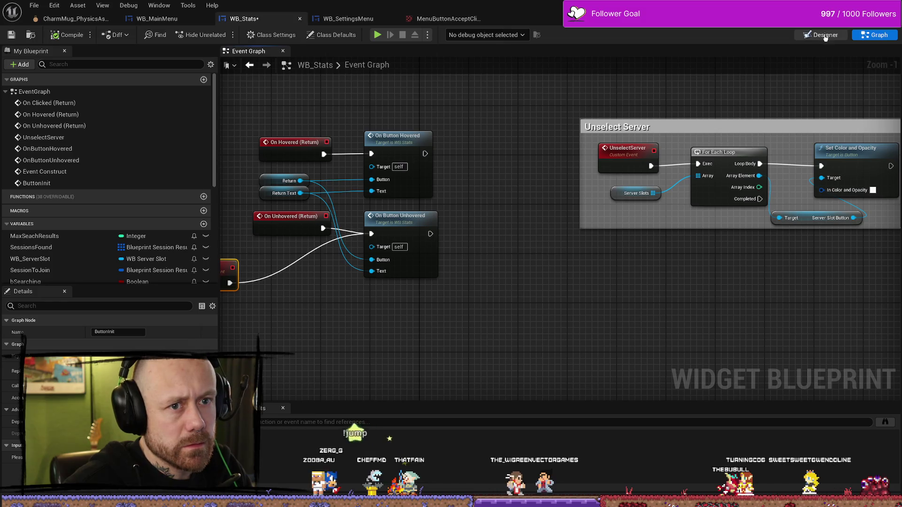
Step: In Designer, set the Return button's Normal image to MenuButton
key("ctrl+shift+d")
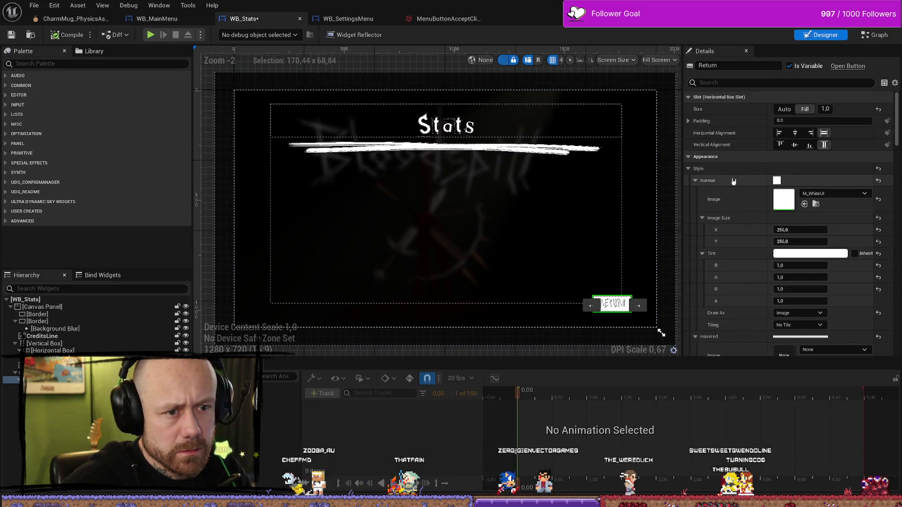
left_click(841, 193)
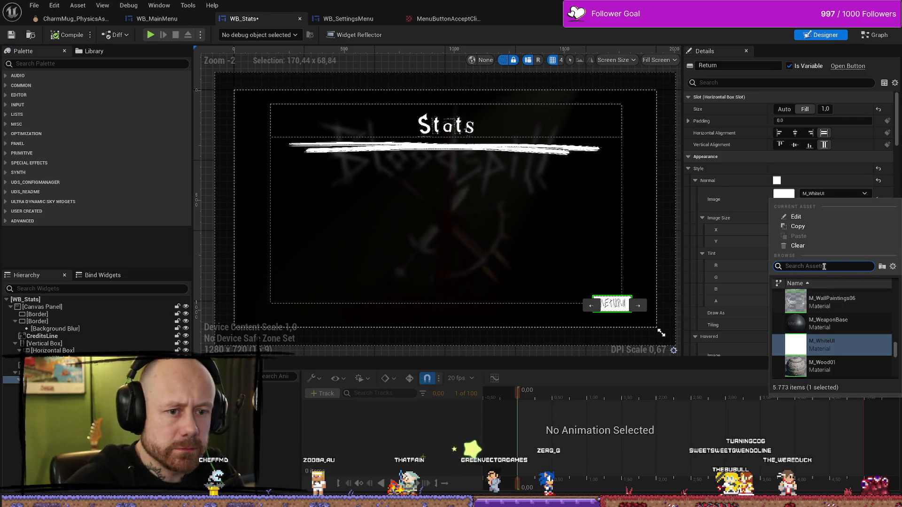
type("menu")
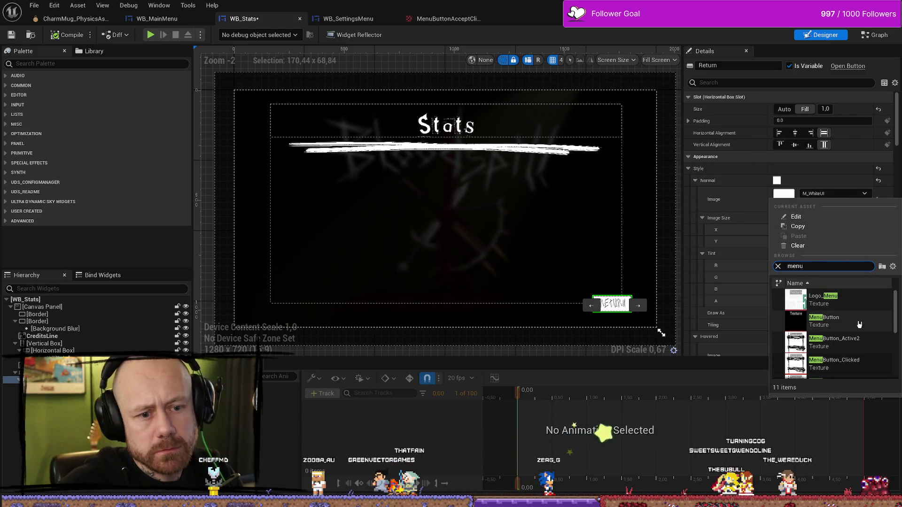
left_click(841, 321)
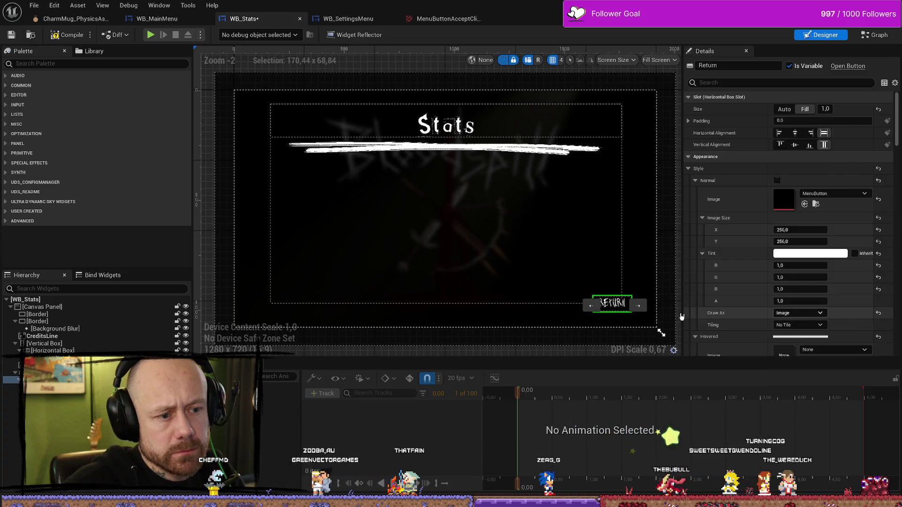
scroll(634, 301, "up", 9)
Step: Change the Return button's Normal image to MenuButtonAccept and center the RETURN button
left_click(834, 193)
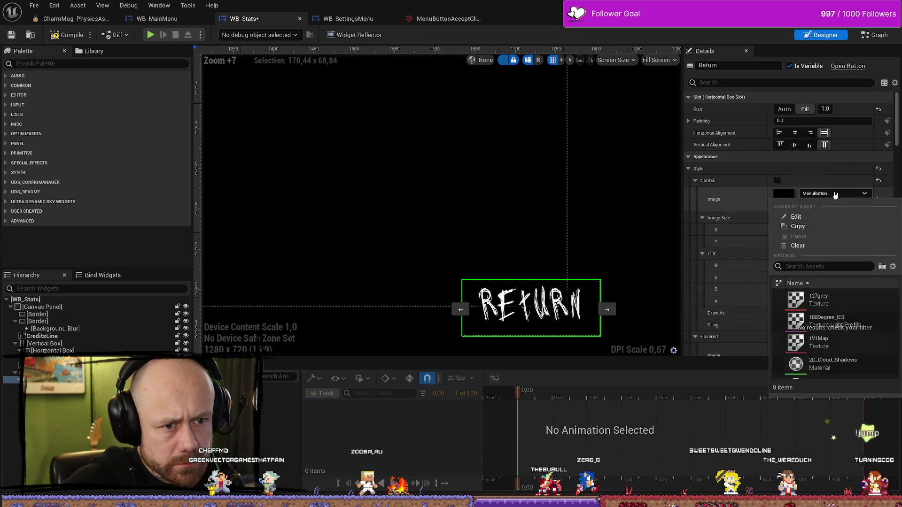
scroll(867, 330, "down", 5)
scroll(868, 330, "down", 1)
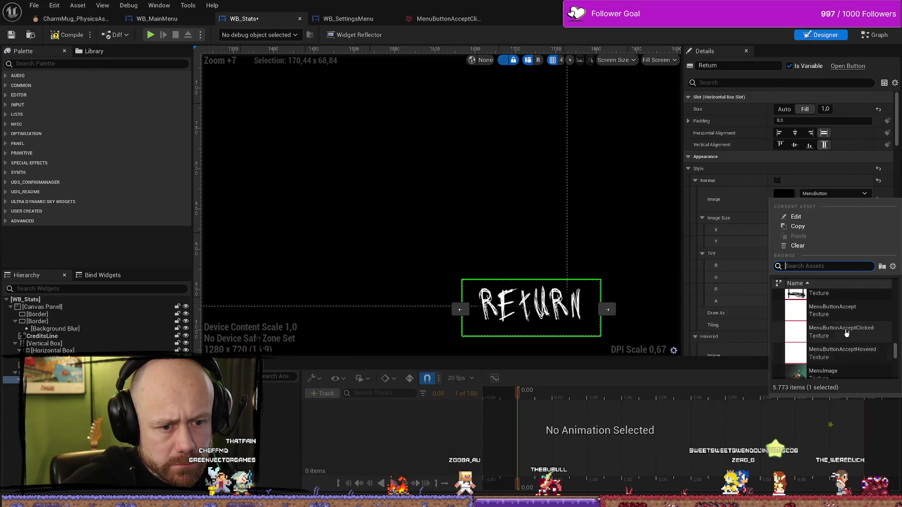
left_click(833, 345)
scroll(560, 298, "up", 6)
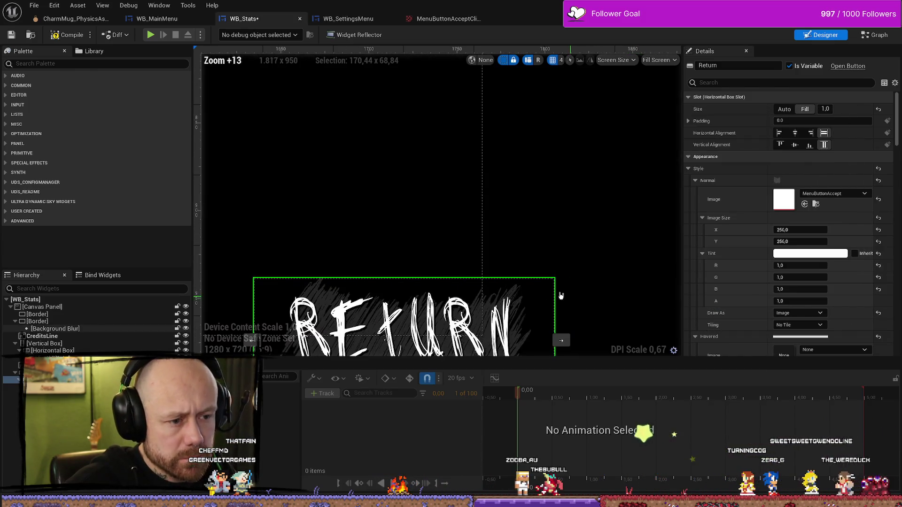
scroll(533, 318, "down", 14)
scroll(465, 281, "up", 6)
scroll(535, 230, "down", 2)
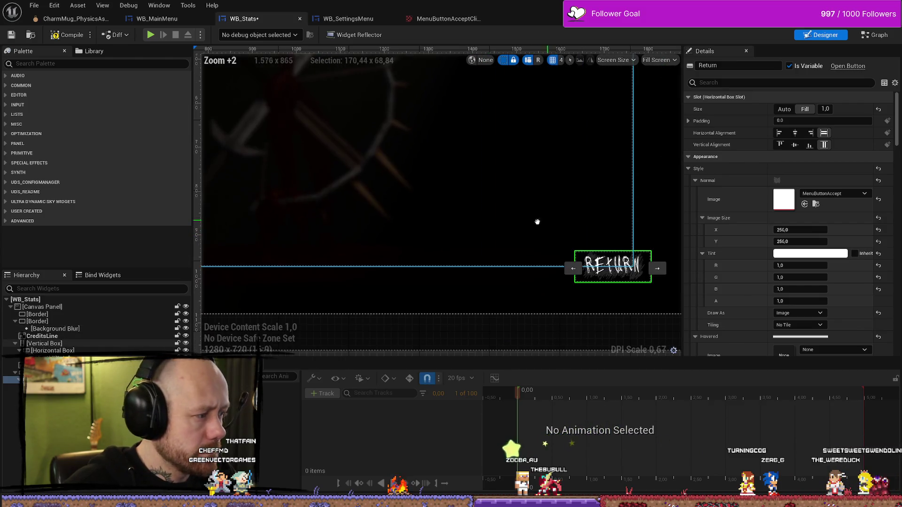
left_click_drag(537, 222, 478, 257)
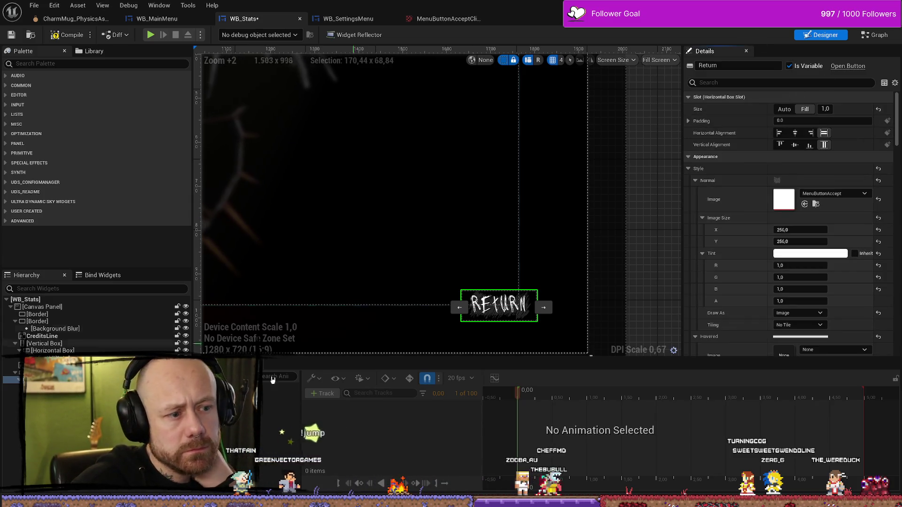
Step: Enlarge and re-anchor HorizontalBox_48 around Return, save WB_Stats, and return to the level editor
left_click(38, 373)
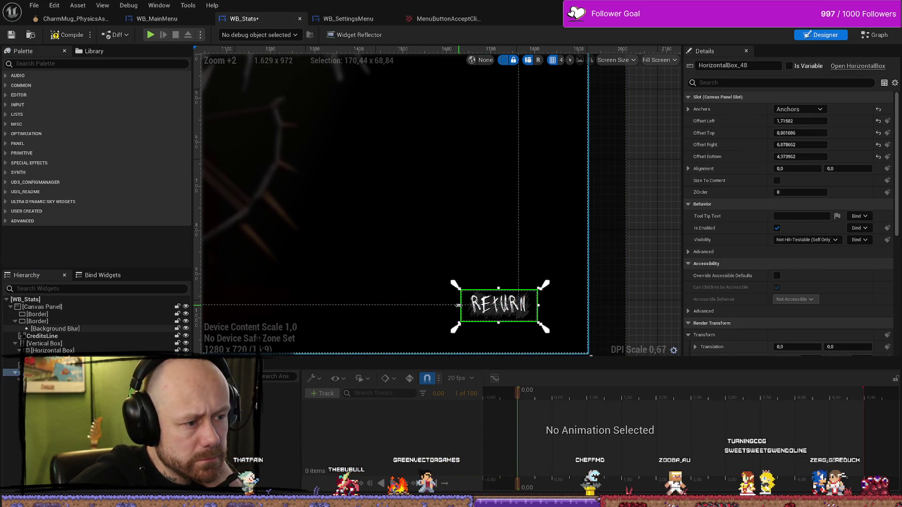
left_click_drag(461, 305, 443, 306)
left_click_drag(492, 289, 491, 276)
left_click_drag(444, 300, 435, 299)
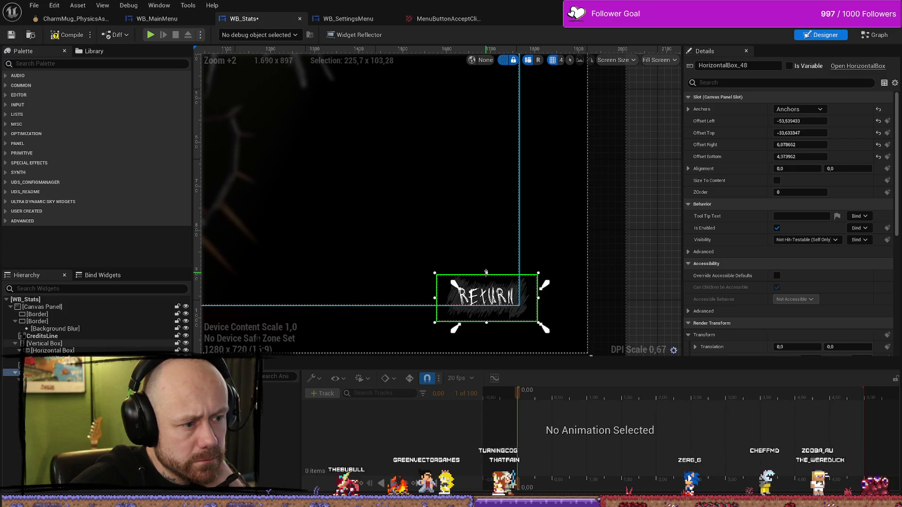
left_click_drag(453, 283, 425, 268)
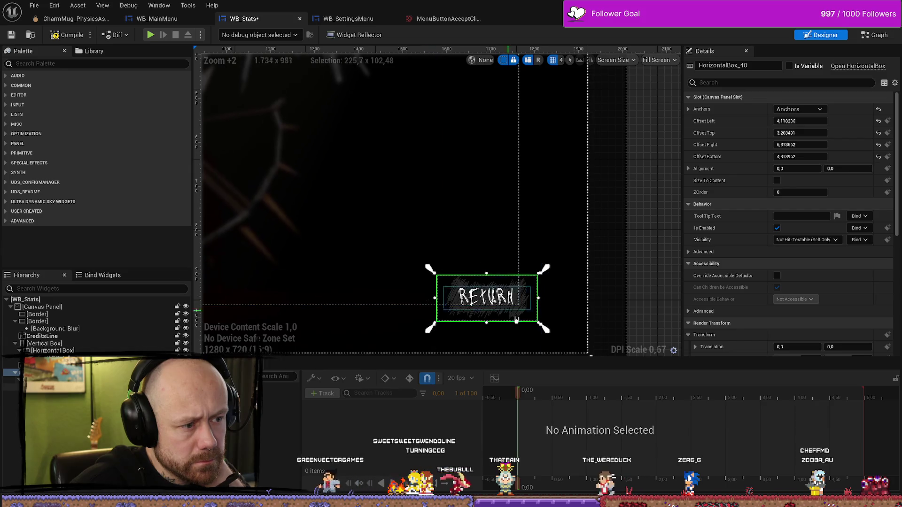
left_click_drag(541, 326, 544, 330)
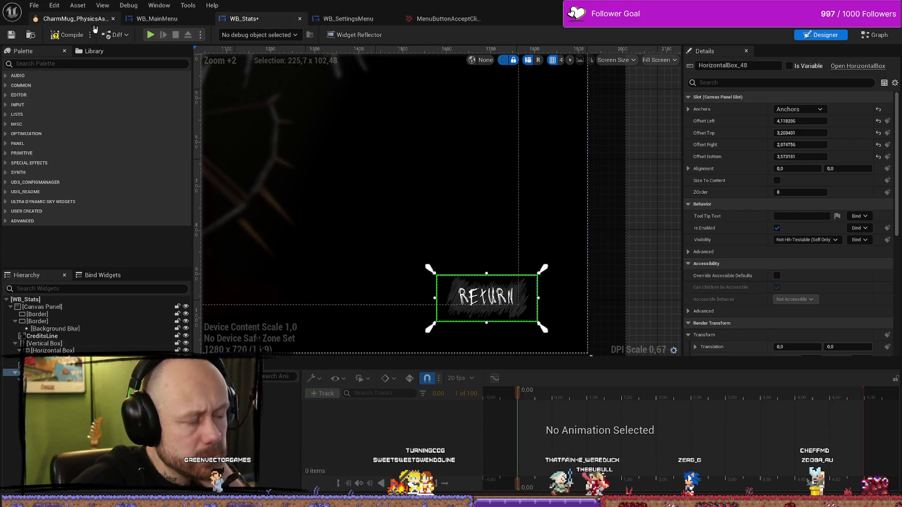
key("ctrl+s")
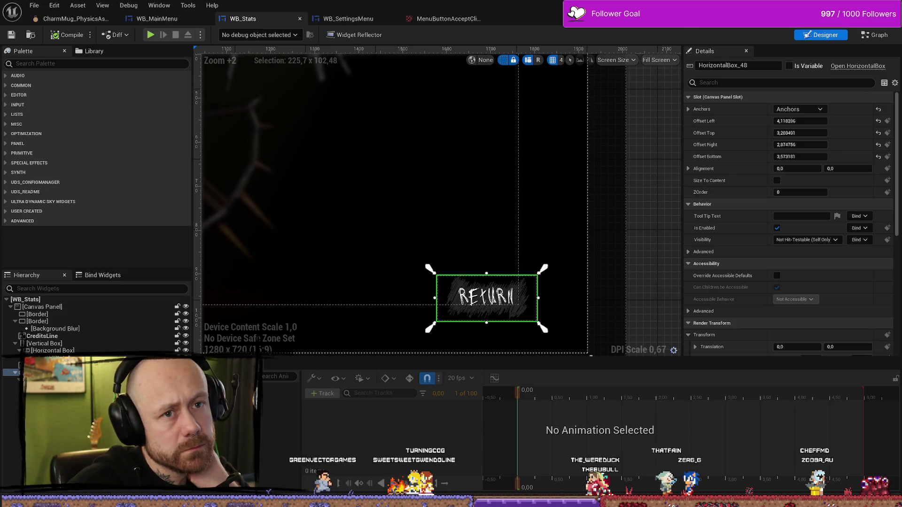
key("alt+Tab")
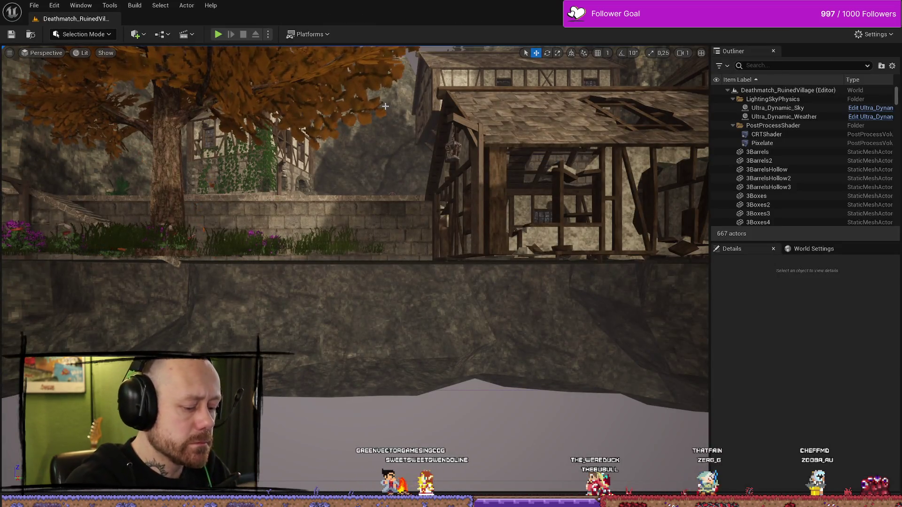
Step: Start a play-in-editor test and quit the match back to the Bloodspill main menu
key("alt+p")
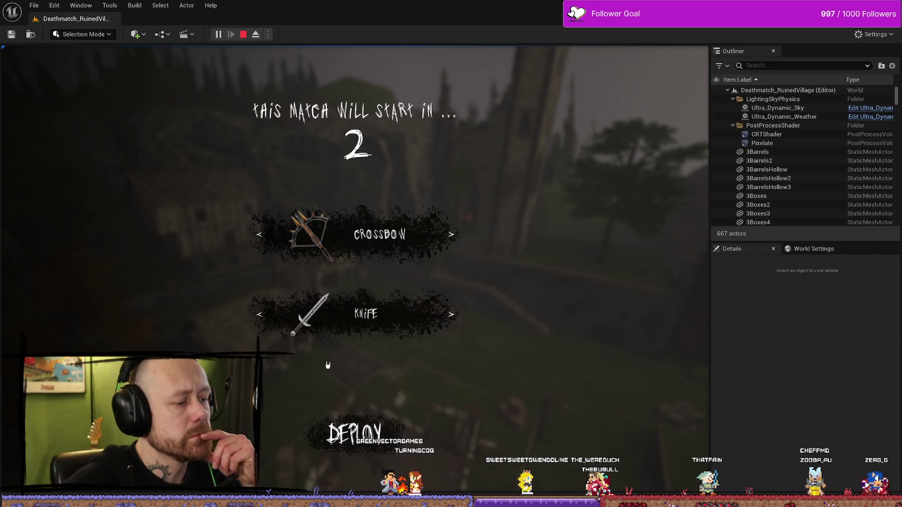
key("Escape")
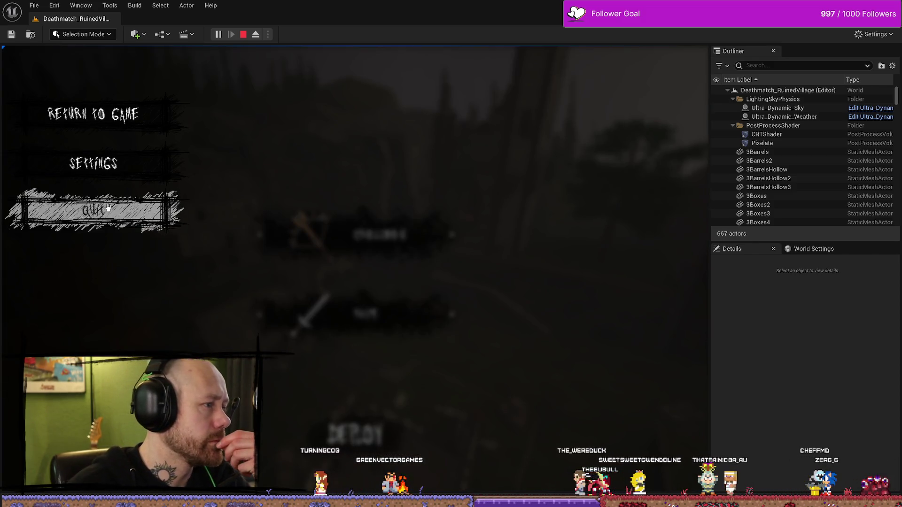
left_click(90, 209)
left_click(267, 315)
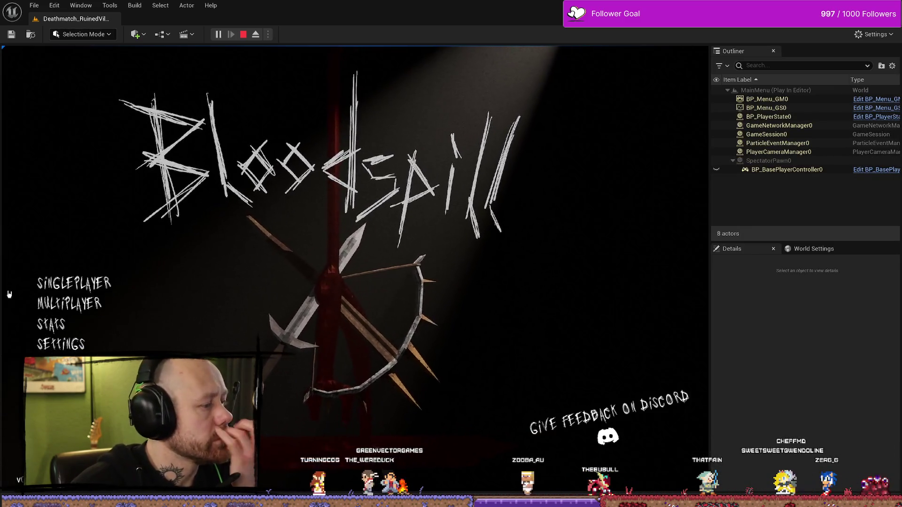
Step: Open the Stats screen, return to the main menu, stop the session, and open the Content Drawer
key("Down")
key("Down")
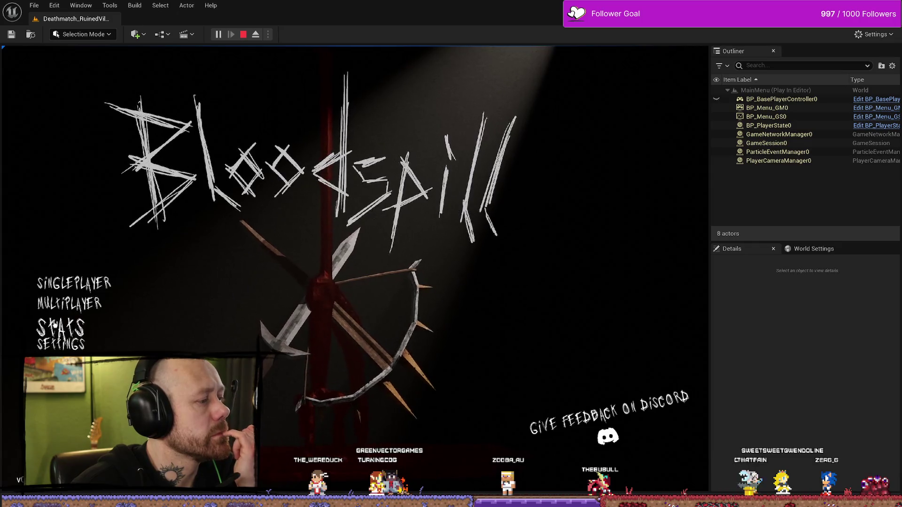
key("Return")
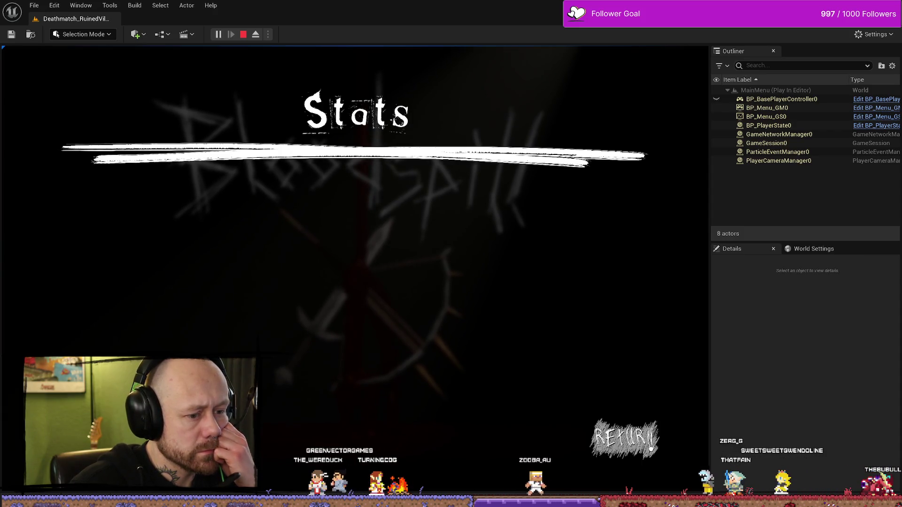
left_click(607, 456)
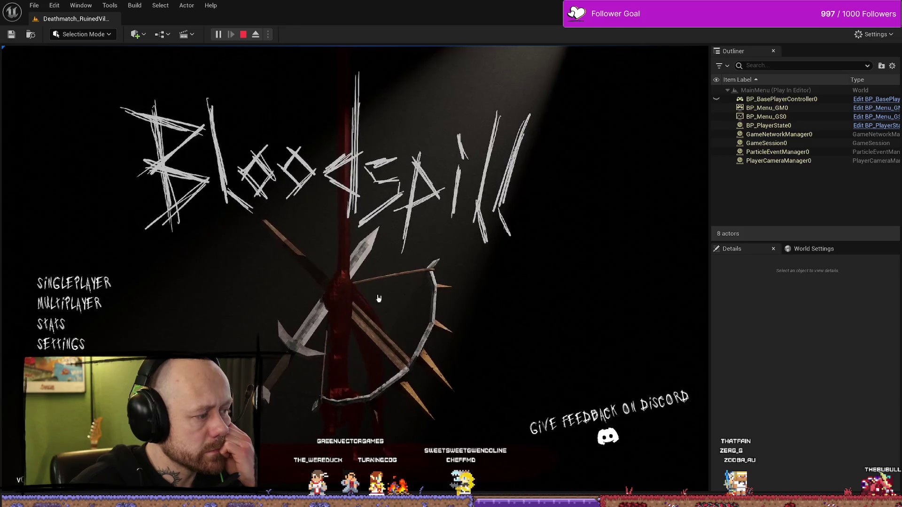
key("Escape")
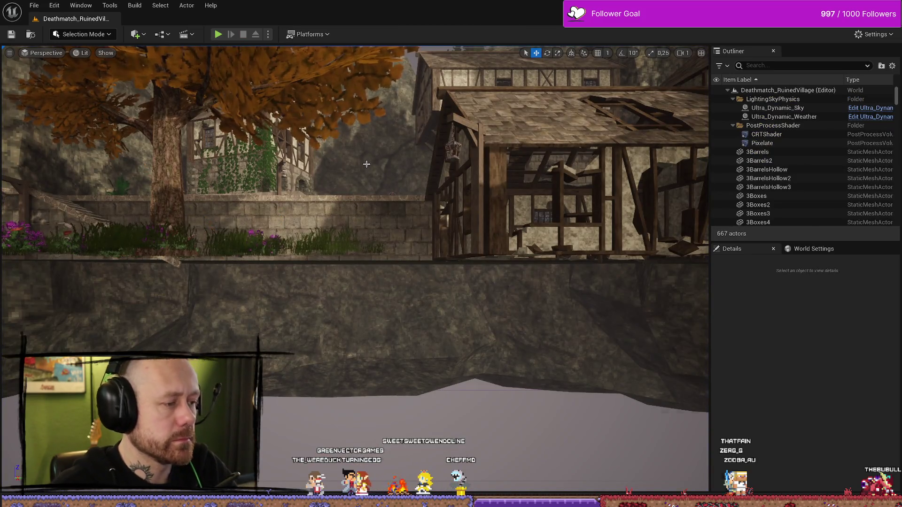
key("ctrl+space")
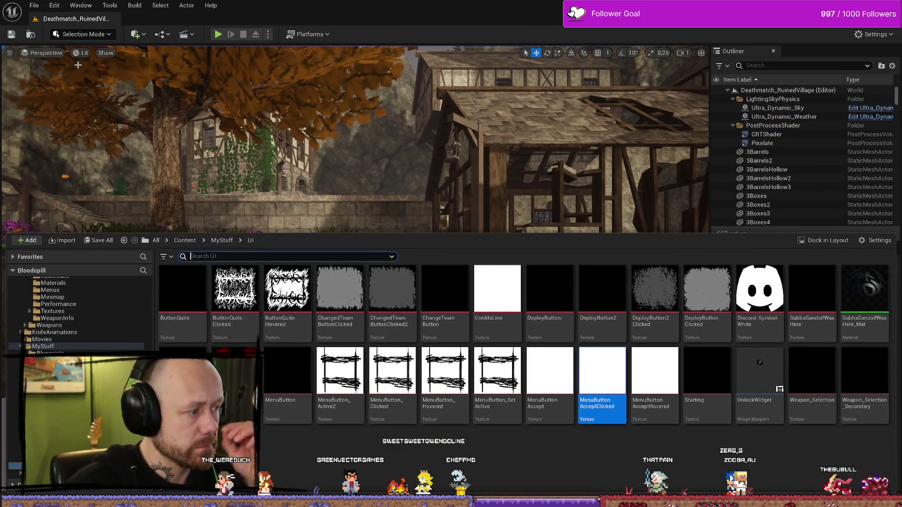
Step: Back in WB_Stats, lower the Return box's top edge and select the RETURN text
key("alt+Tab")
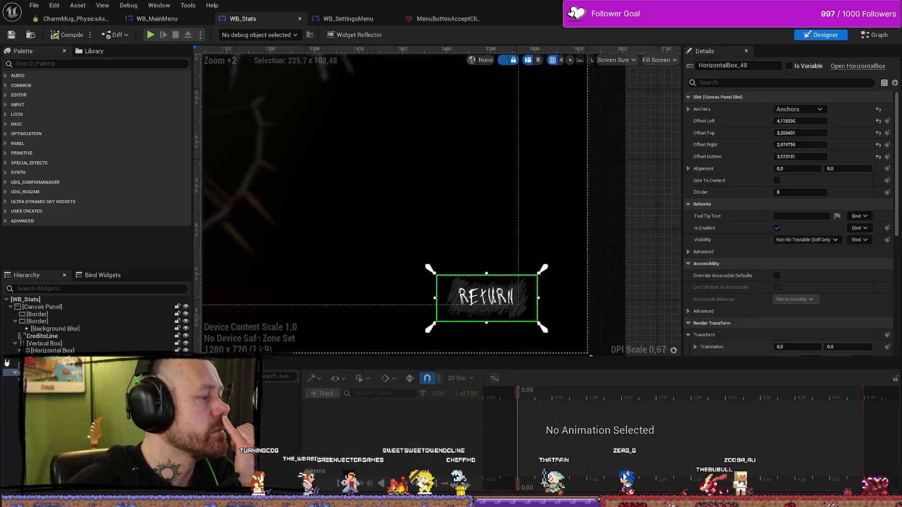
mouse_move(487, 272)
left_mouse_down()
mouse_move(487, 296)
mouse_move(487, 281)
left_mouse_up()
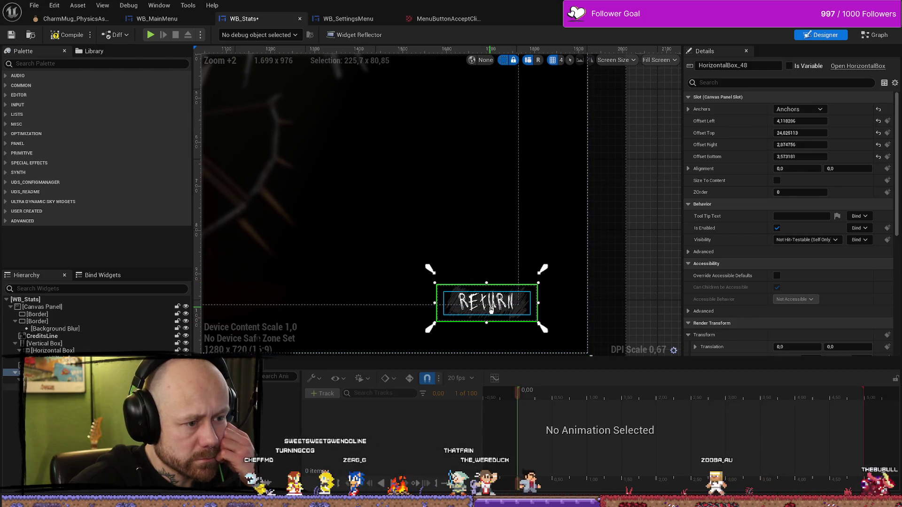
left_click(514, 322)
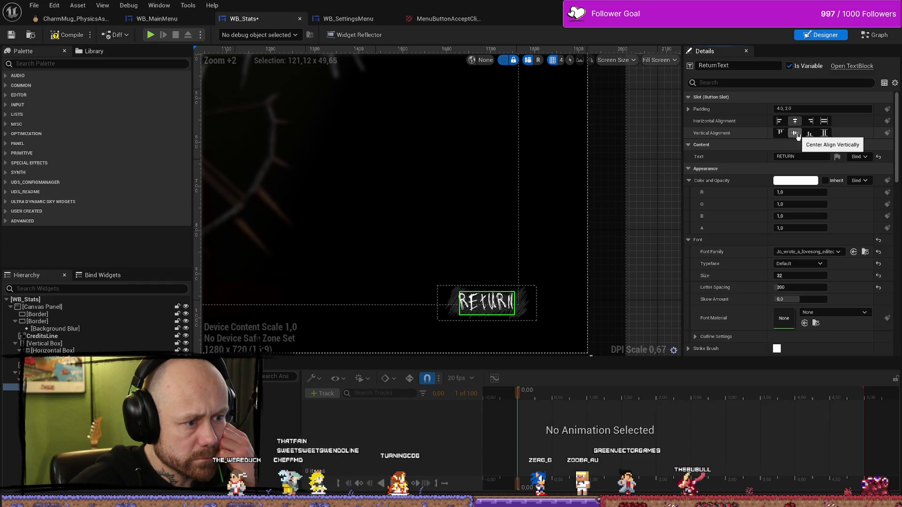
Step: Adjust the Return button box's top-left anchor and reselect the button's text label
left_click(572, 275)
left_click(530, 315)
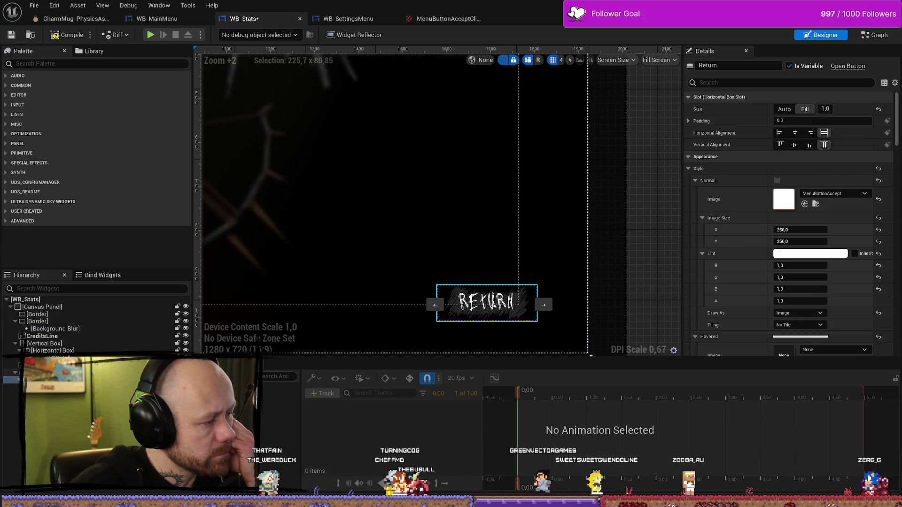
left_click(47, 373)
left_click_drag(432, 279, 433, 281)
left_click(631, 278)
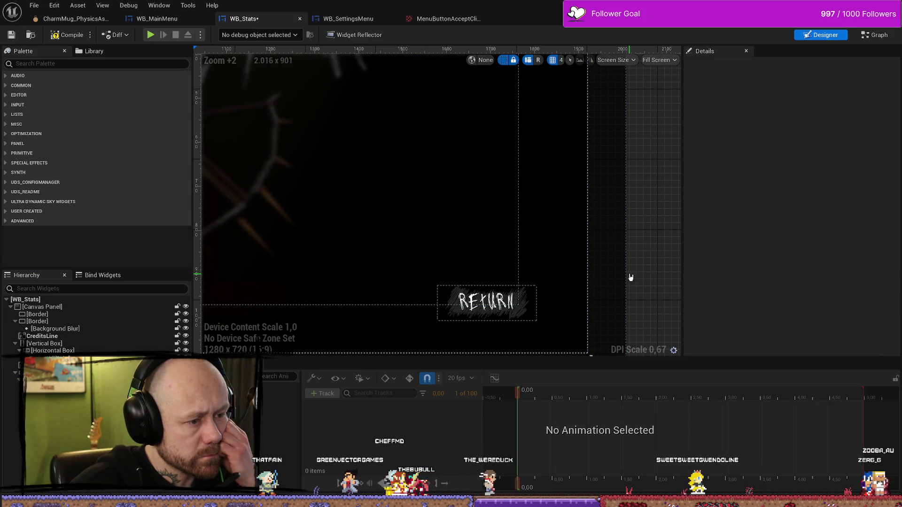
left_click(512, 305)
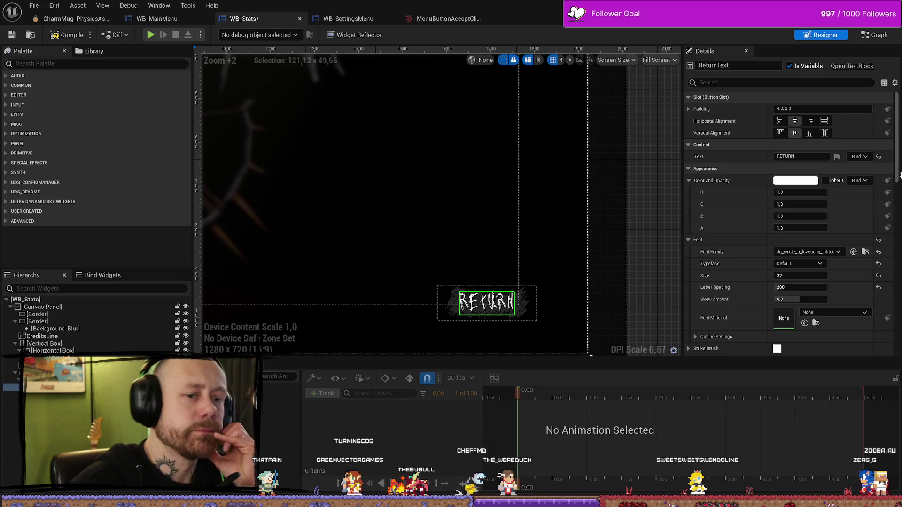
Step: Open the WB_Stats Event Graph and inspect the unhovered font variable
left_click(875, 37)
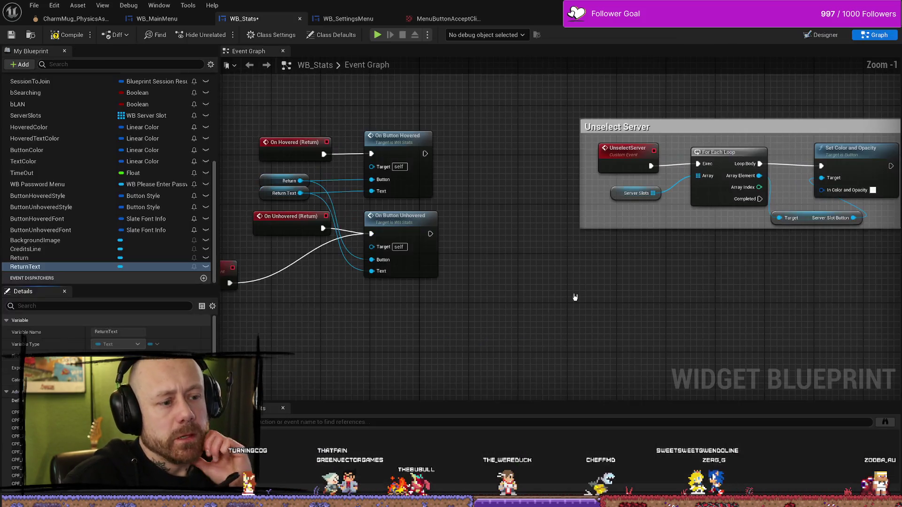
scroll(650, 239, "down", 3)
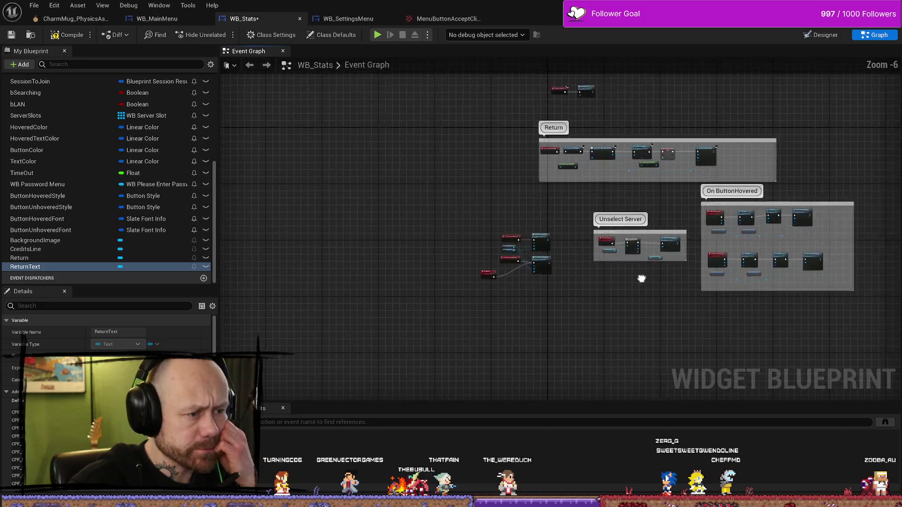
scroll(444, 281, "up", 2)
scroll(444, 281, "down", 2)
scroll(473, 318, "up", 2)
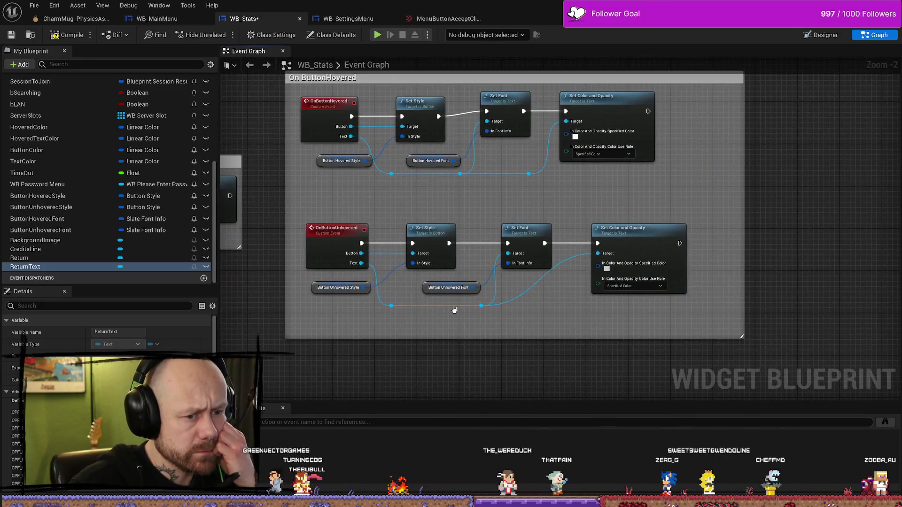
left_click(449, 287)
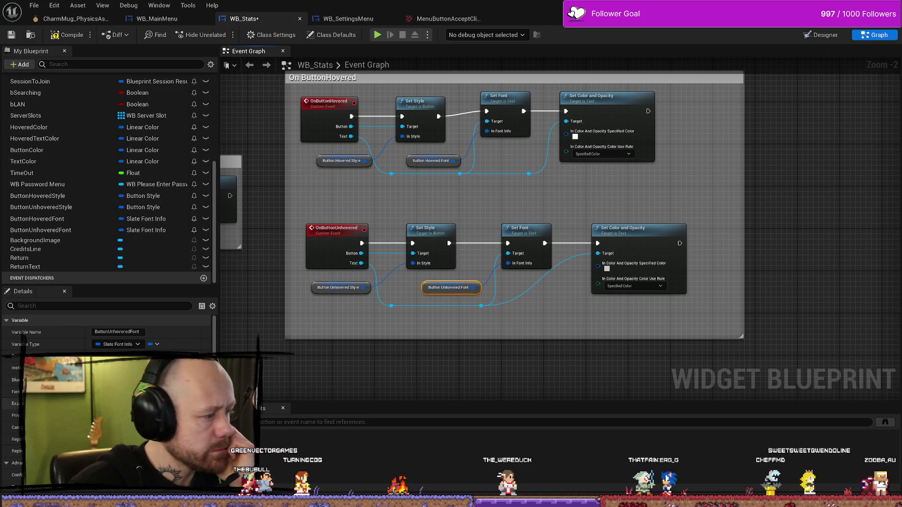
Step: Inspect the Button Hovered Font variable, then save WB_Stats
left_click_drag(473, 186, 469, 238)
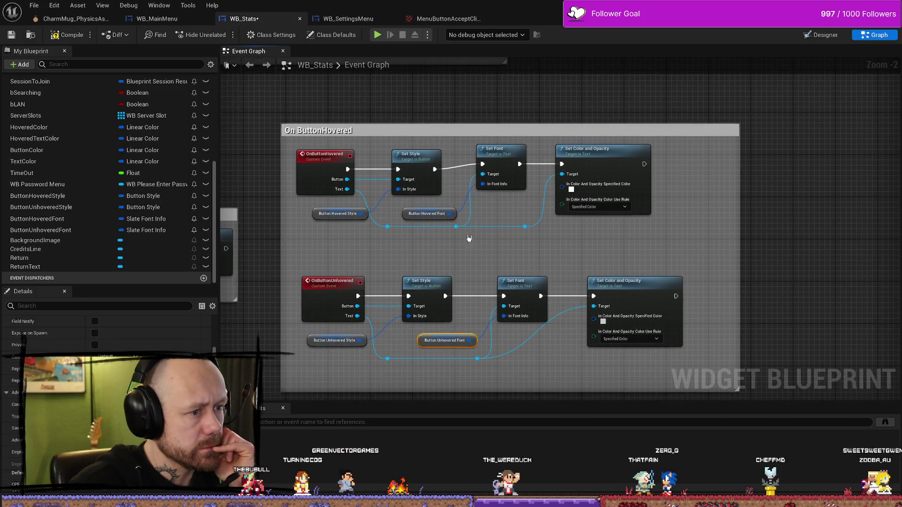
left_click(415, 216)
scroll(106, 331, "down", 2)
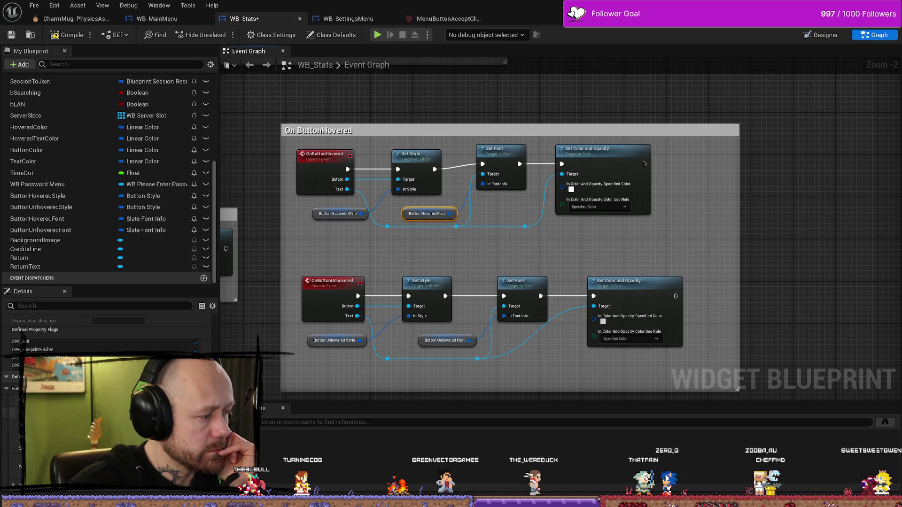
scroll(106, 332, "down", 3)
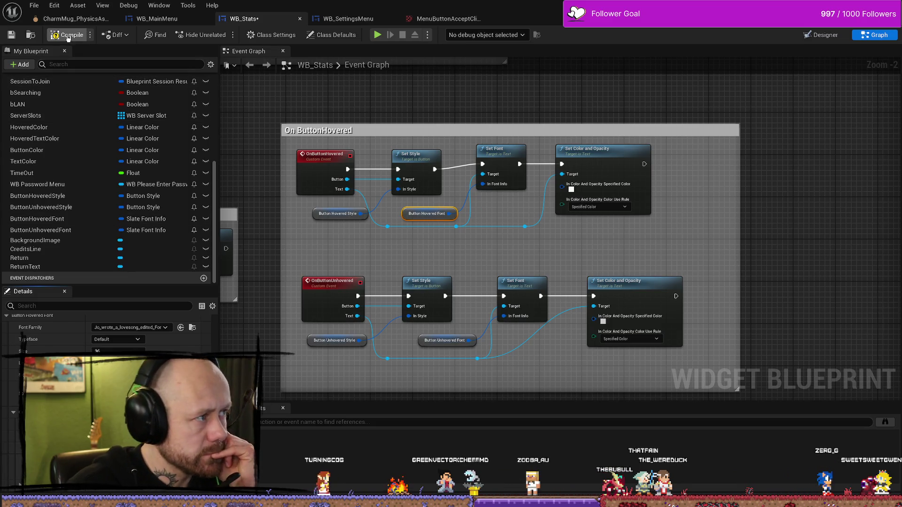
left_click(18, 37)
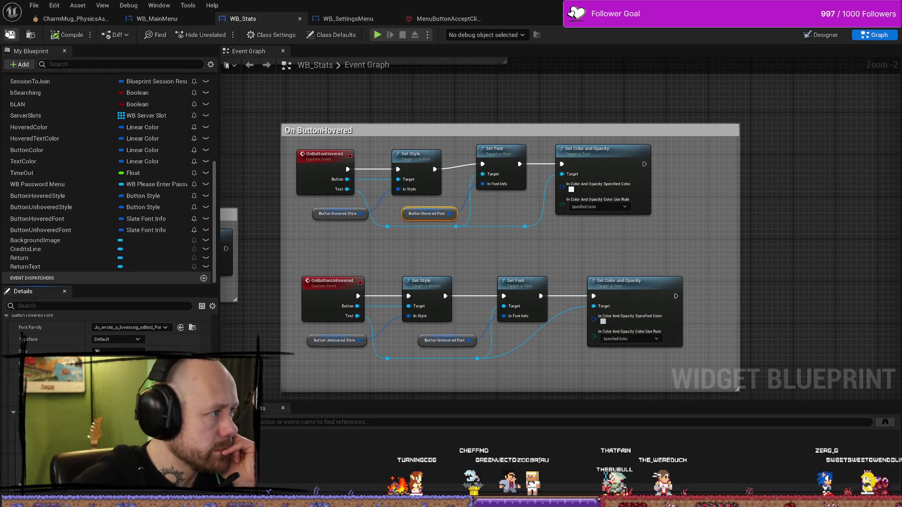
Step: From the level editor, start a play test and quit the match to the main menu
key("alt+Tab")
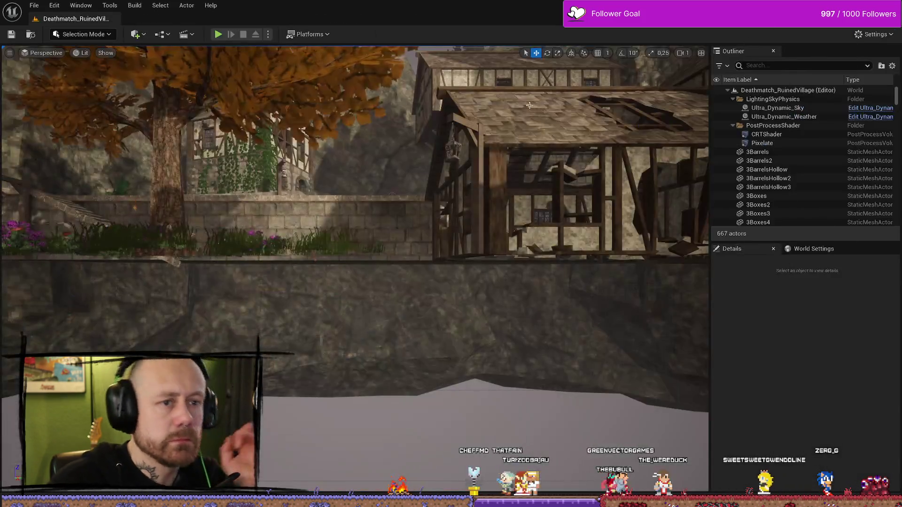
key("alt+p")
key("Escape")
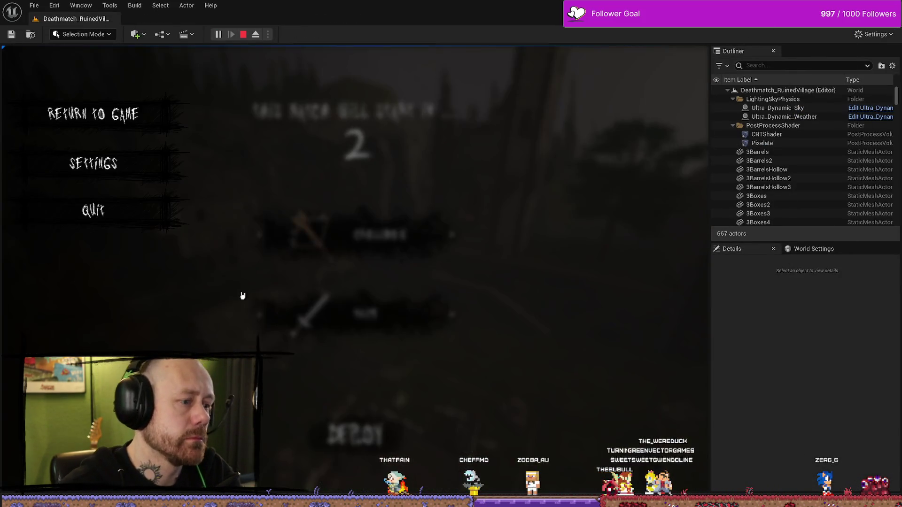
left_click(111, 230)
left_click(271, 317)
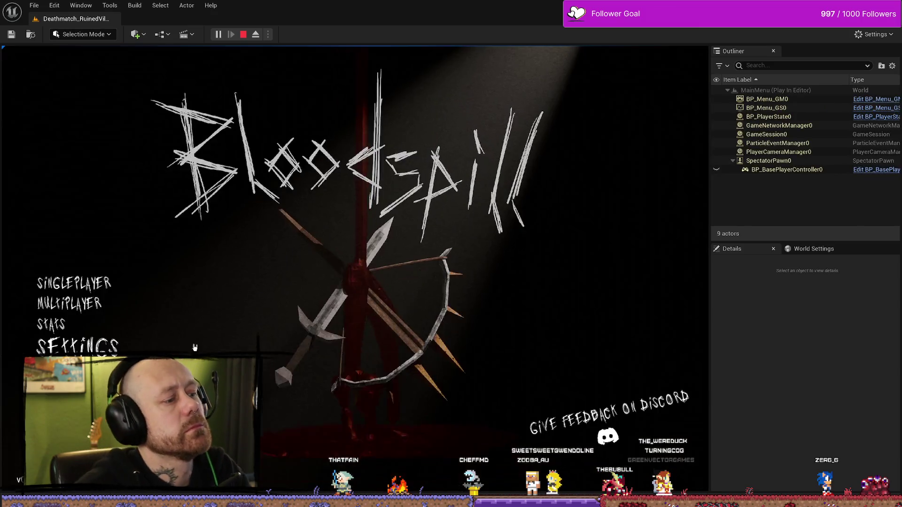
Step: Open the Stats screen, use RETURN to go back, and stop the play session
left_click(93, 326)
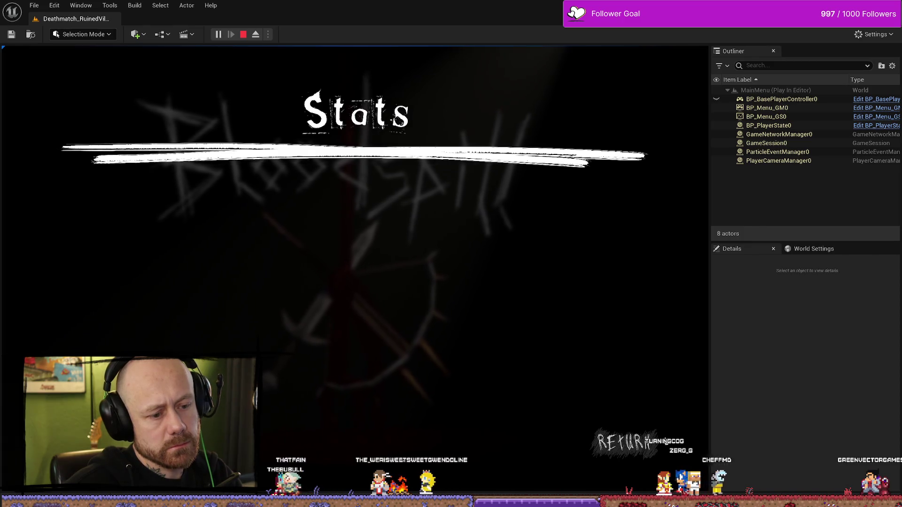
left_click(620, 442)
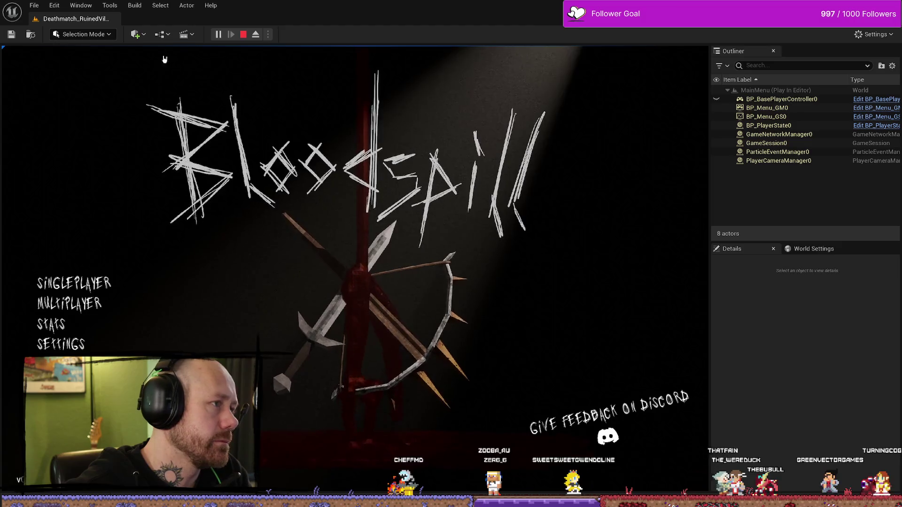
left_click(244, 34)
Step: Switch to the WB_MainMenu widget blueprint and open its Designer layout
key("ctrl+space")
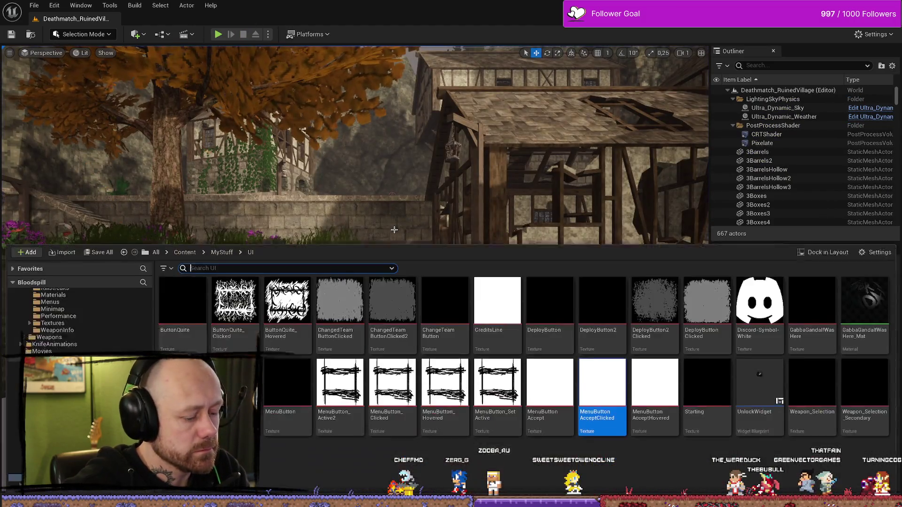
key("ctrl+space")
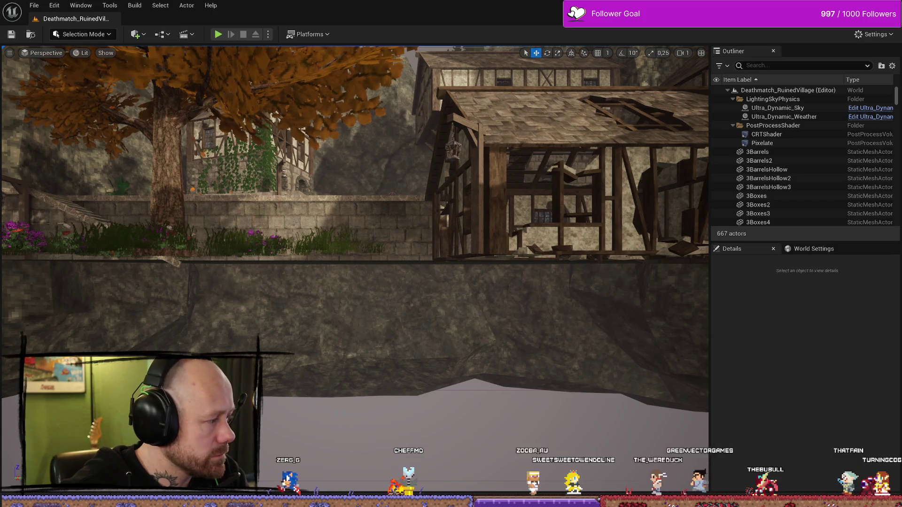
key("alt+Tab")
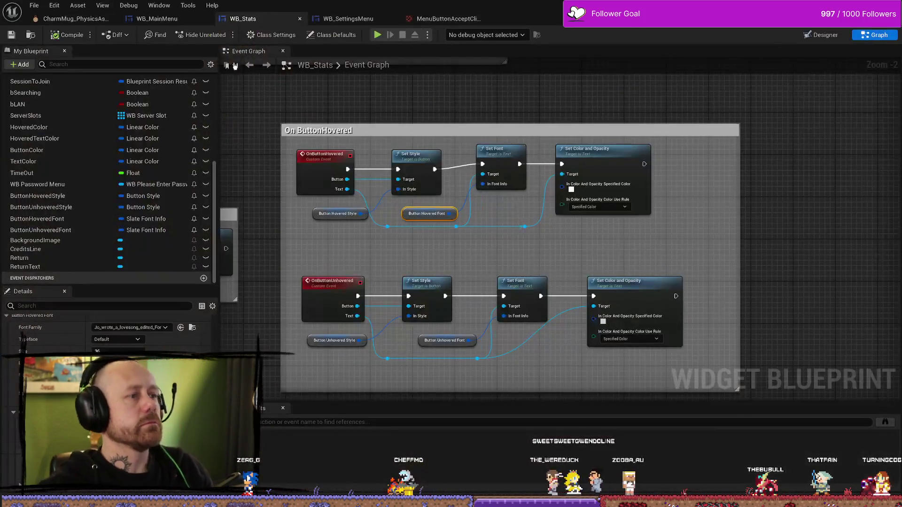
left_click(162, 21)
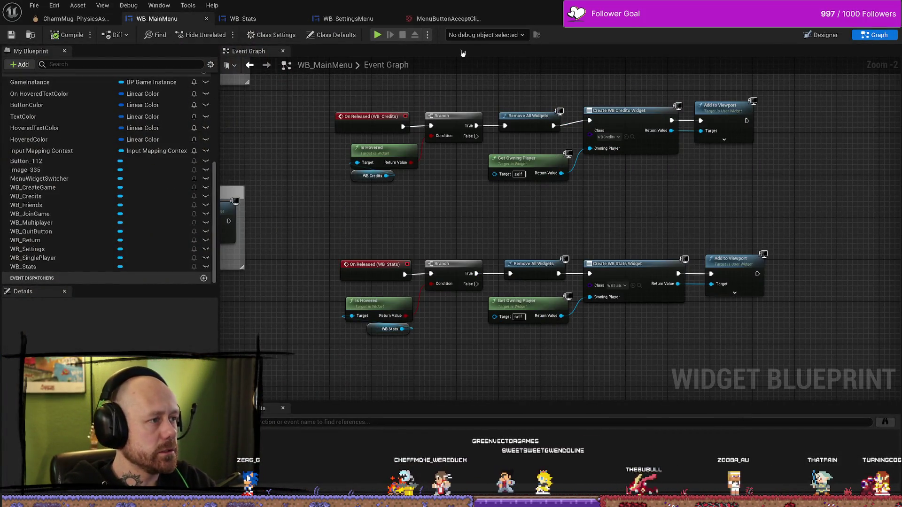
left_click(832, 36)
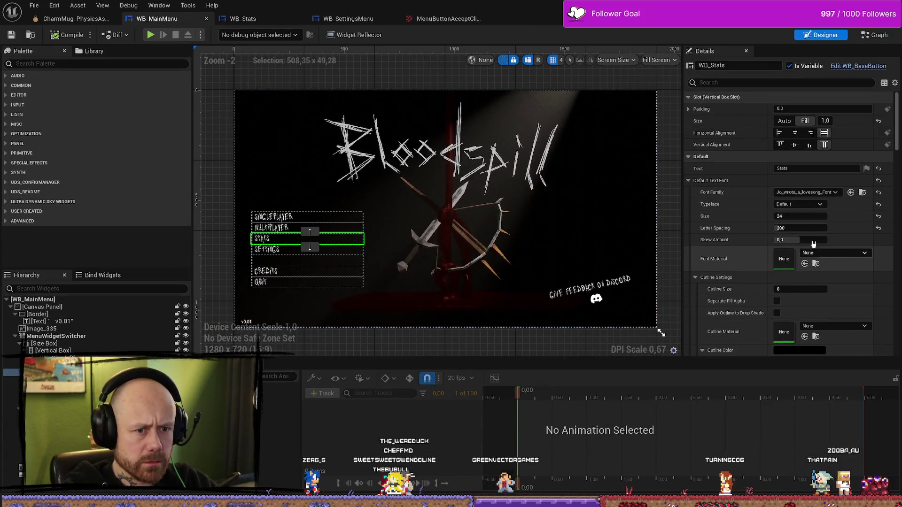
Step: Select the empty spacer below SETTINGS, then select SINGLEPLAYER as the paste target
left_click(287, 249)
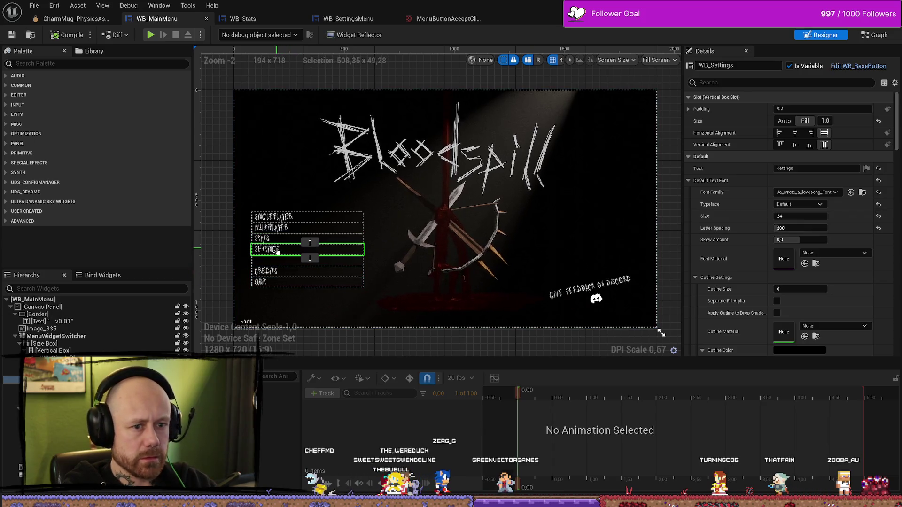
left_click(289, 217)
scroll(288, 218, "up", 9)
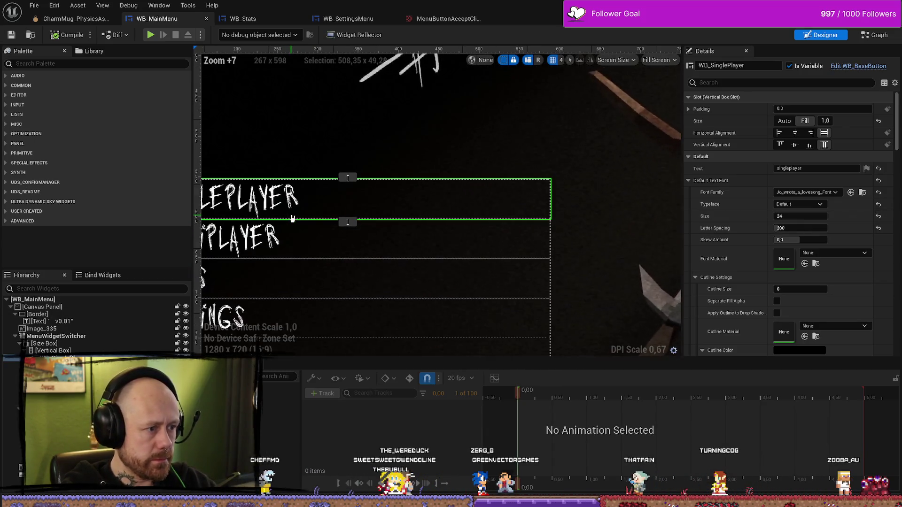
scroll(292, 218, "down", 6)
scroll(248, 224, "up", 2)
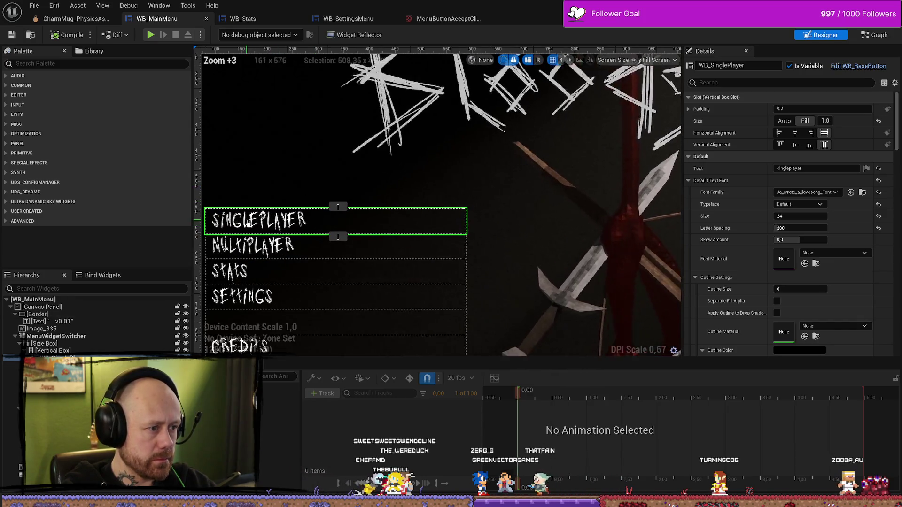
scroll(248, 225, "down", 1)
left_click(324, 309)
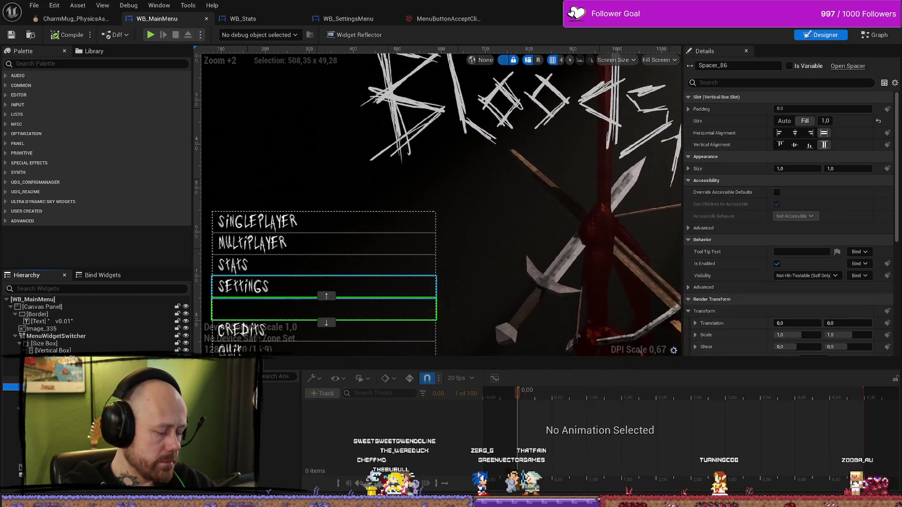
left_click(258, 221)
Step: Paste the spacer under SINGLEPLAYER and try its left, centre, fill and top alignments
key("ctrl+v")
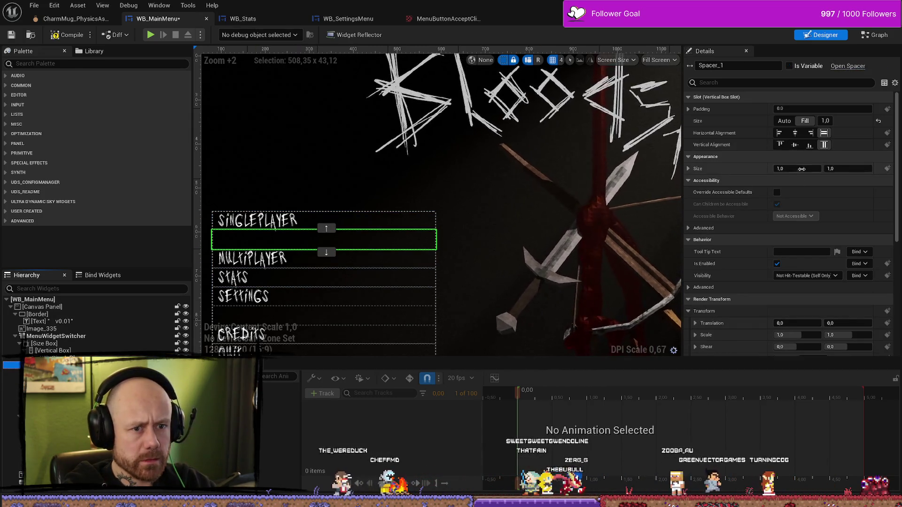
left_click(688, 169)
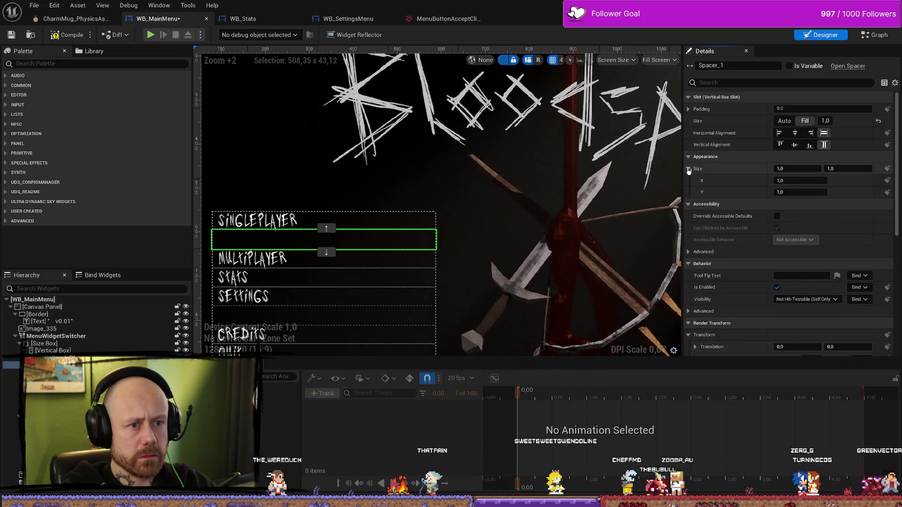
scroll(752, 179, "down", 5)
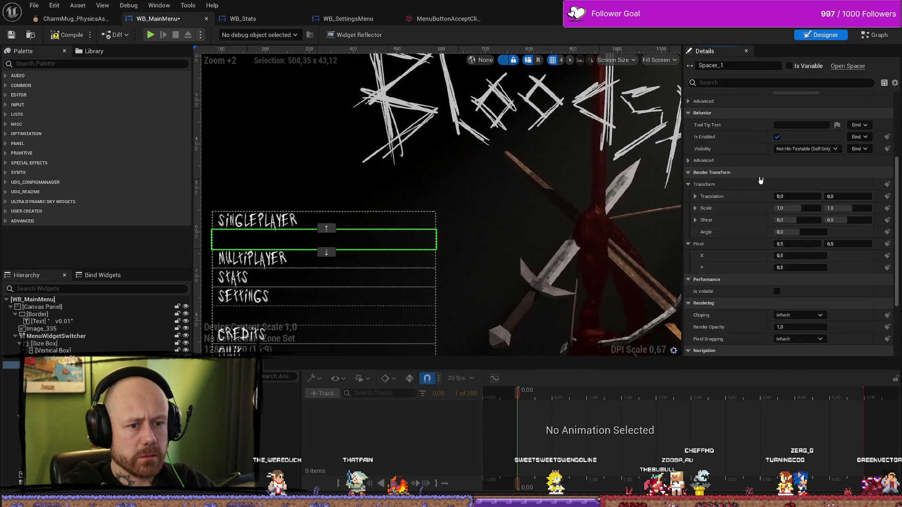
left_click(324, 239)
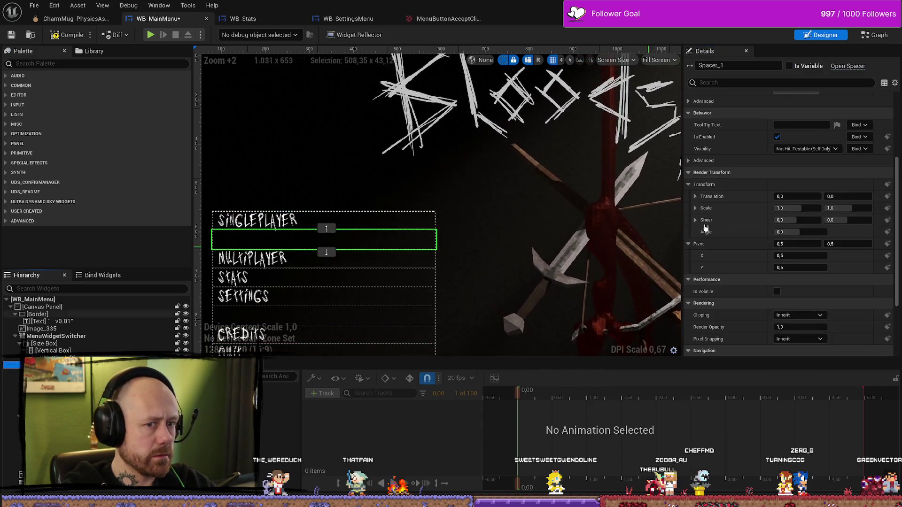
scroll(751, 202, "up", 5)
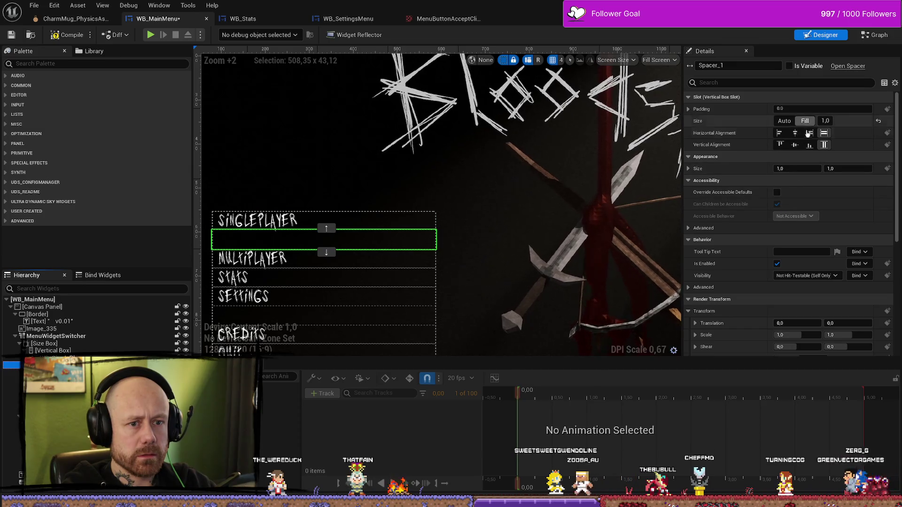
left_click(795, 133)
left_click(780, 133)
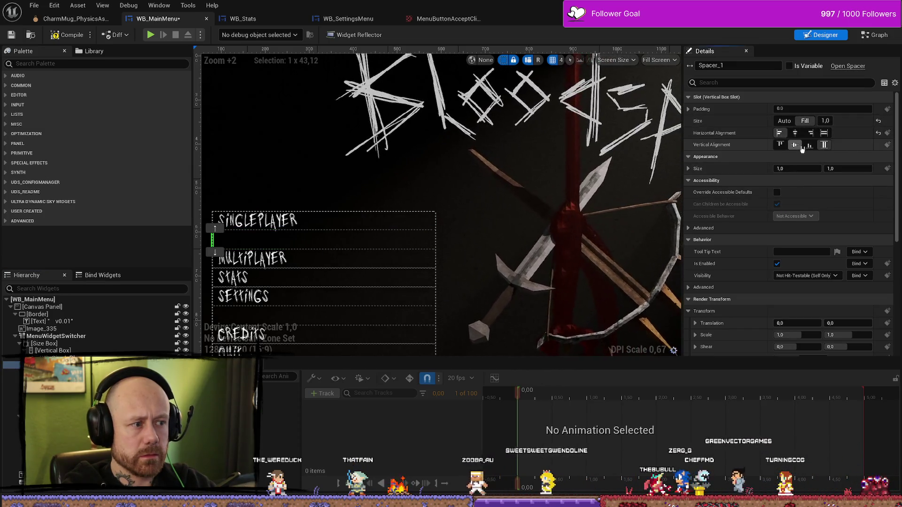
left_click(823, 133)
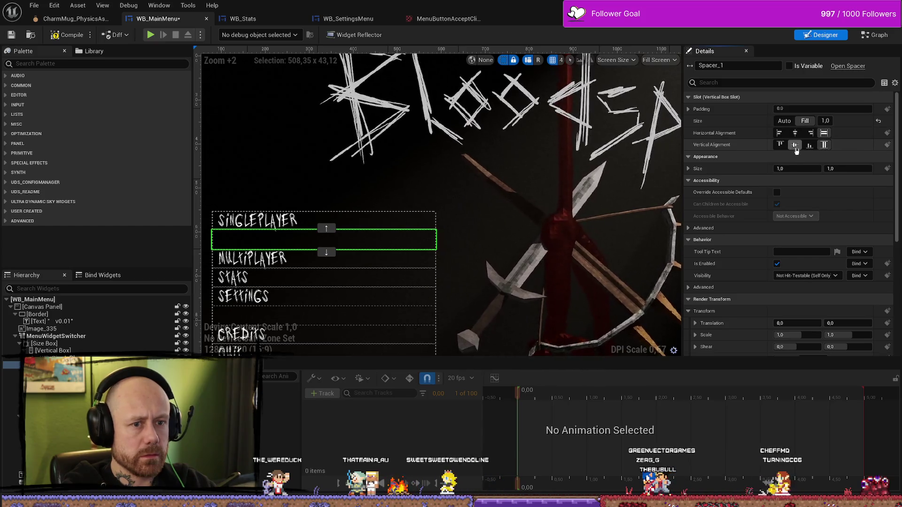
left_click(781, 145)
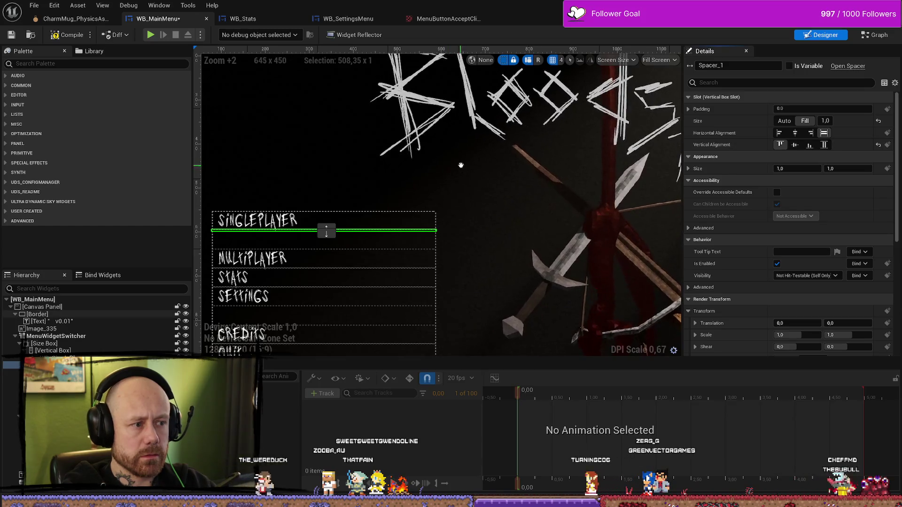
Step: Select the new spacer below SINGLEPLAYER and remove it from the menu list
left_click(477, 181)
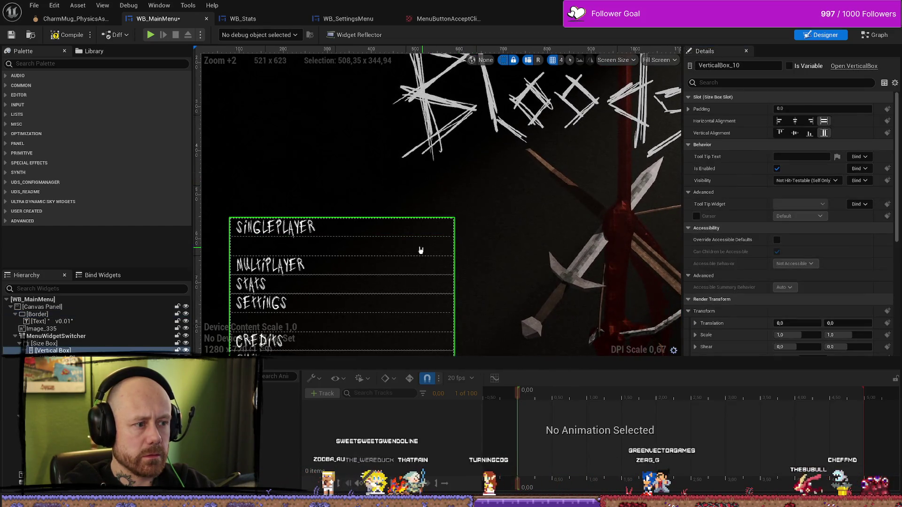
left_click(343, 235)
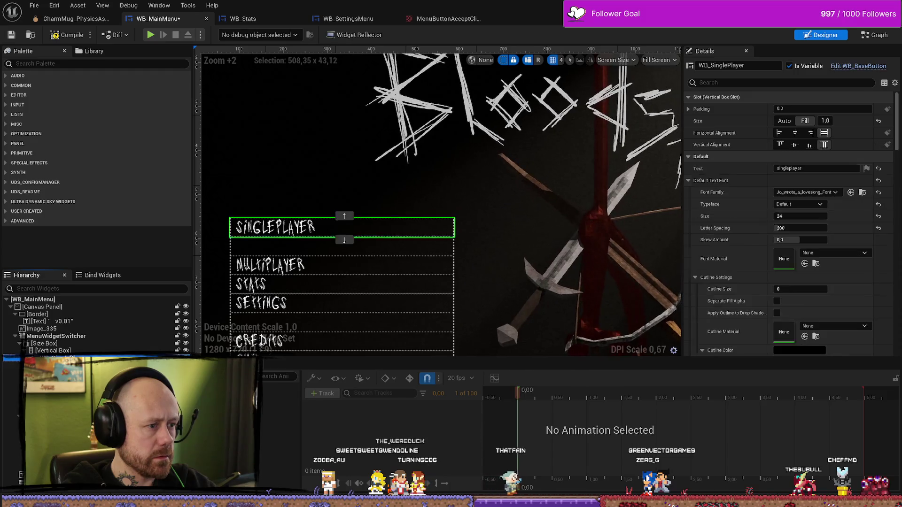
left_click(344, 237)
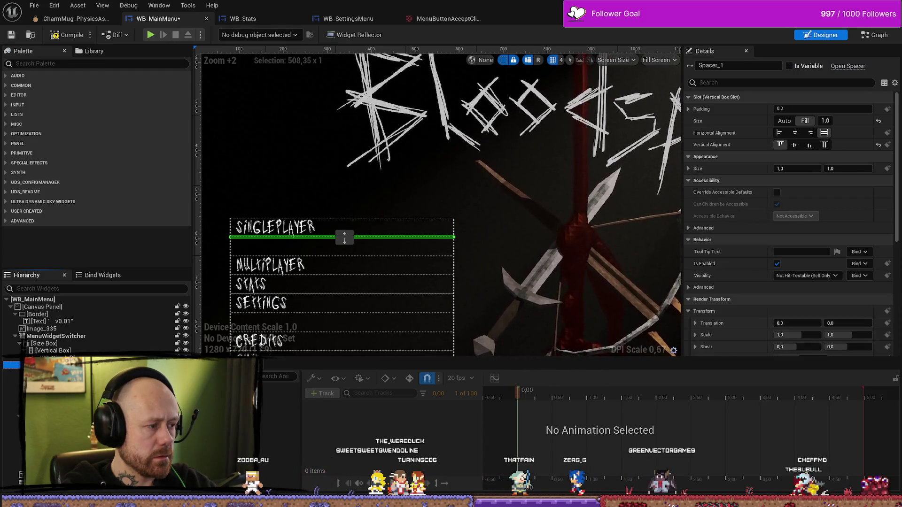
key("ctrl+z")
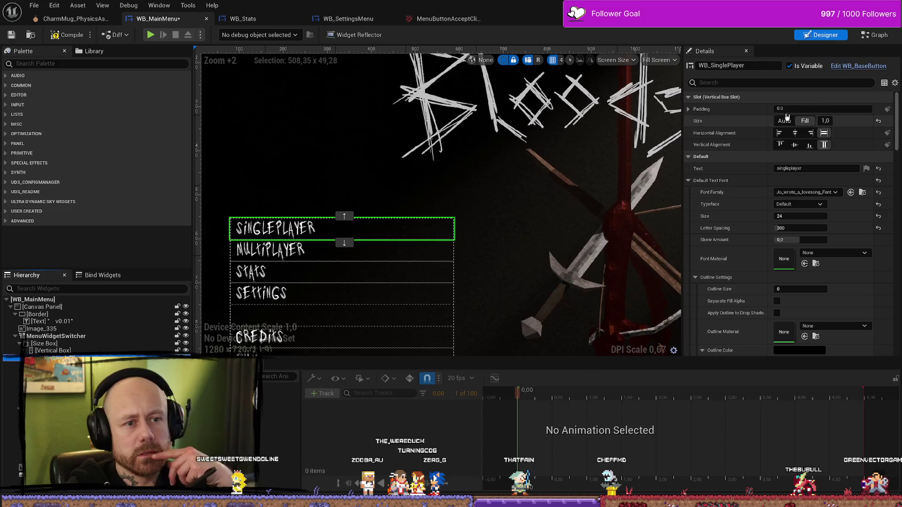
Step: Expand SINGLEPLAYER's padding and try bottom values of 10, 20 and 15
left_click(687, 109)
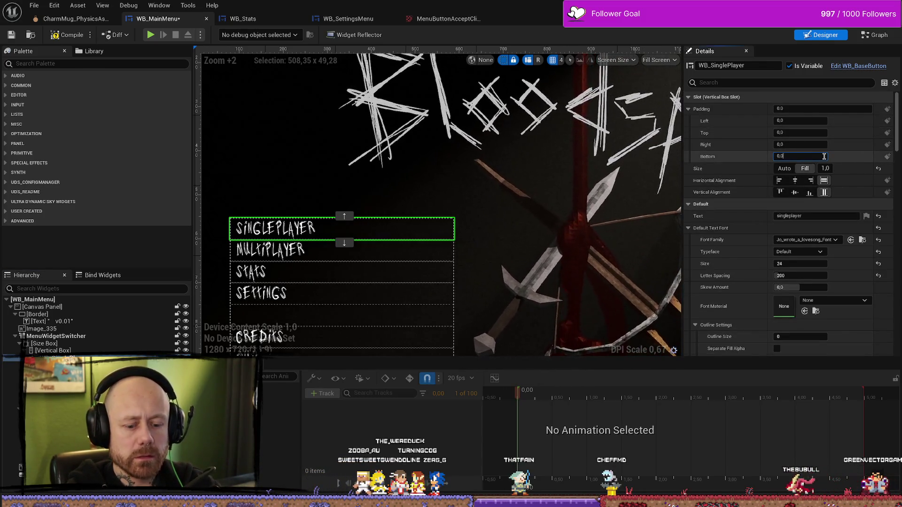
type("10")
key("Return")
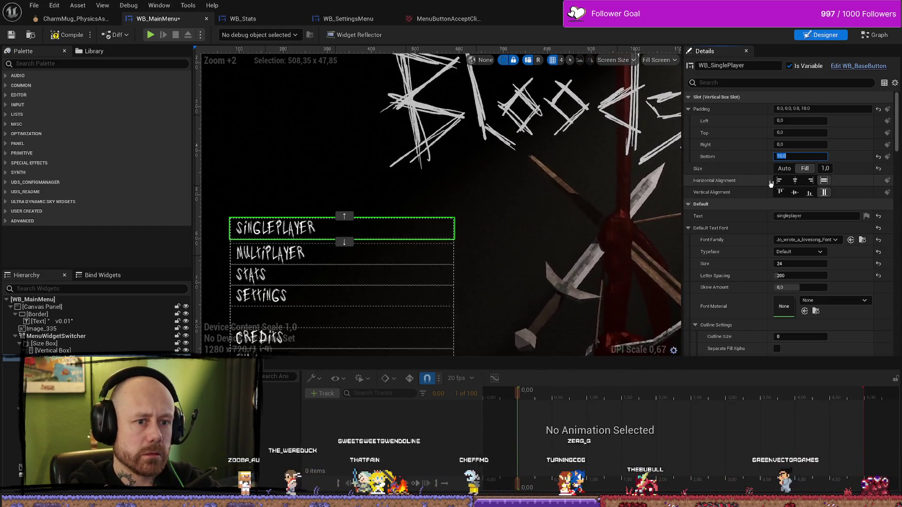
type("20")
key("Return")
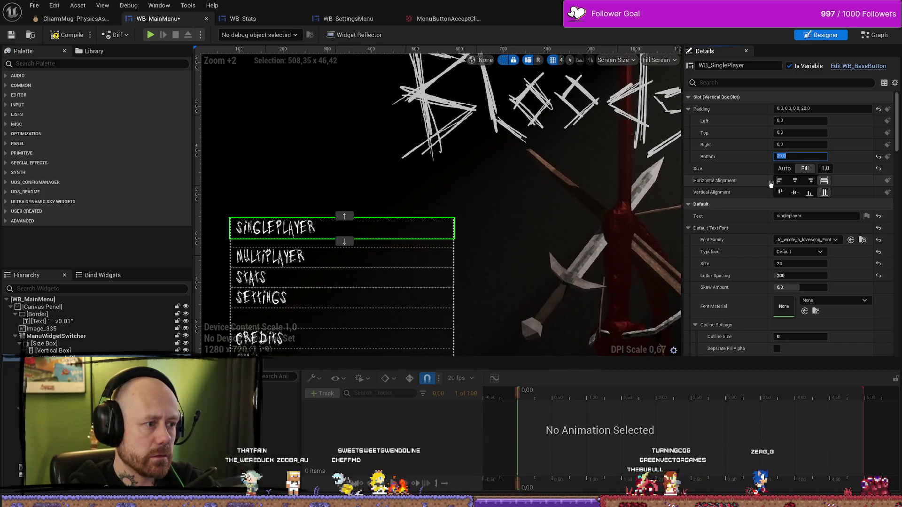
type("15")
key("Return")
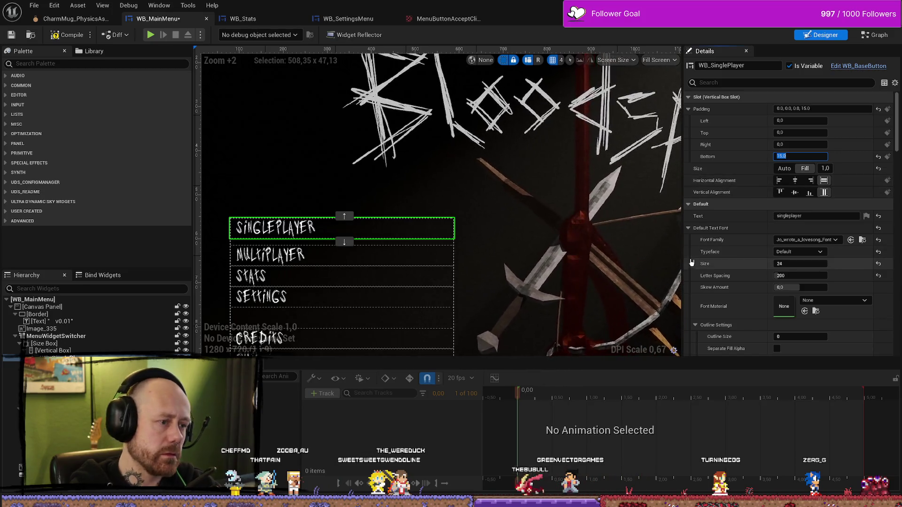
Step: Reselect SINGLEPLAYER and settle its bottom padding at 10.0
left_click(465, 192)
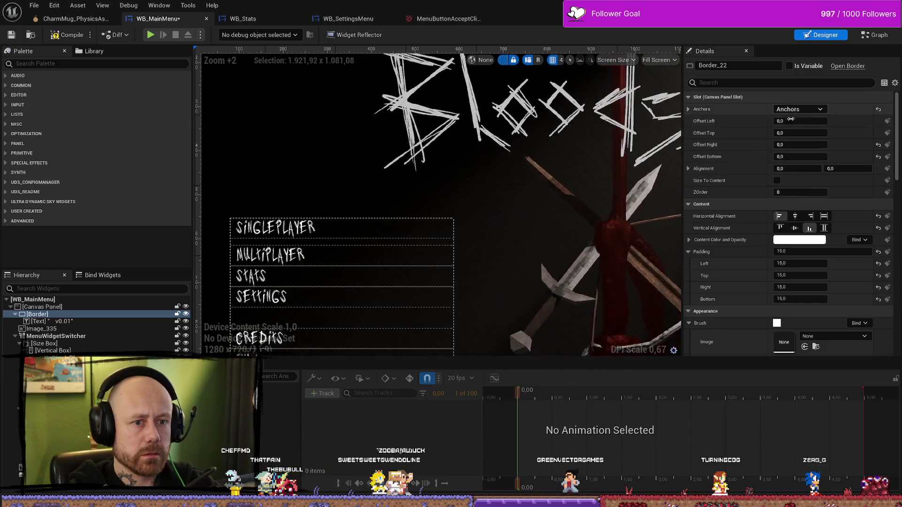
left_click(333, 229)
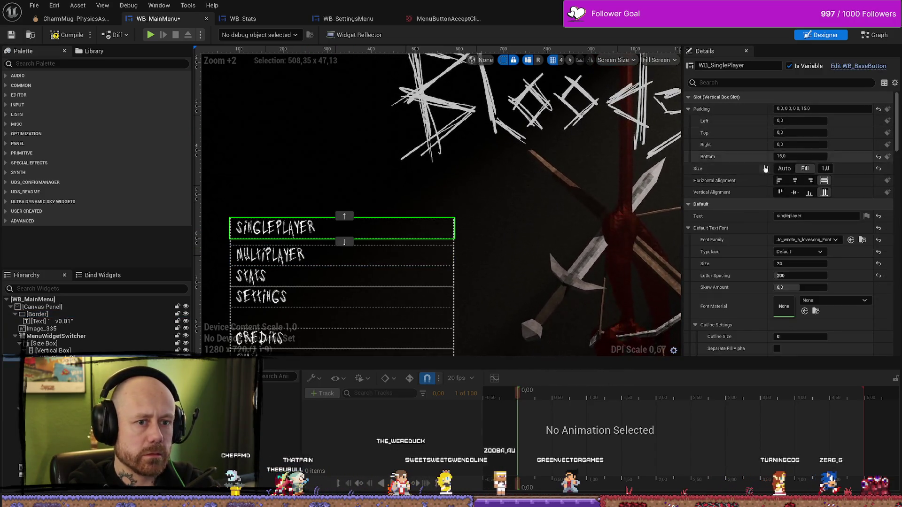
left_click(825, 108)
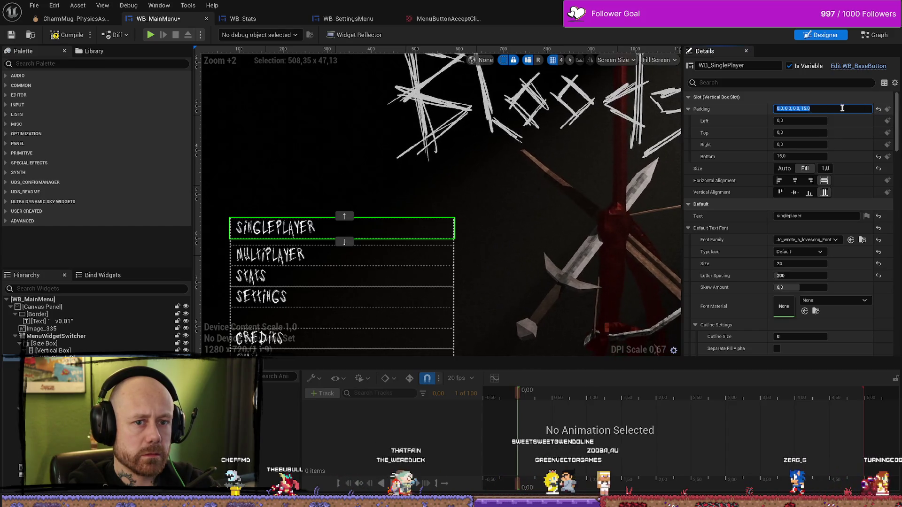
key("BackSpace")
key("BackSpace")
key("BackSpace")
type("10.0")
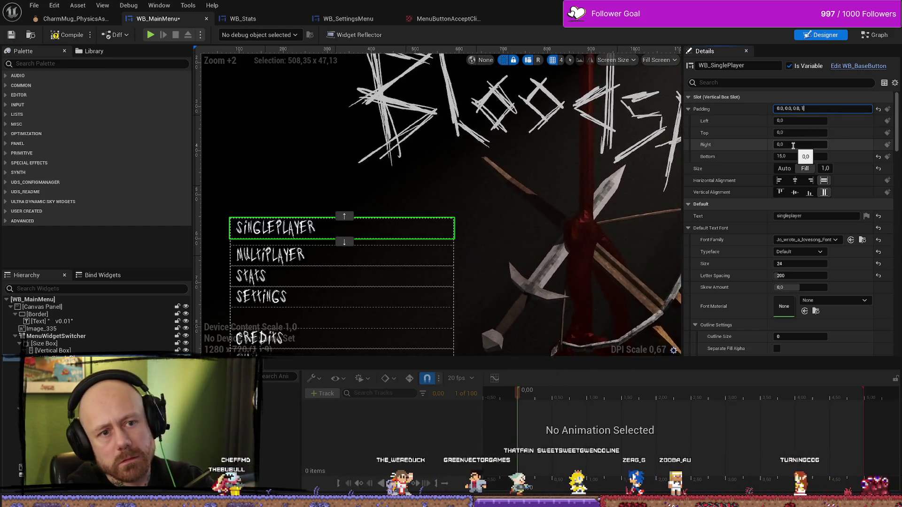
key("Return")
left_click(61, 365)
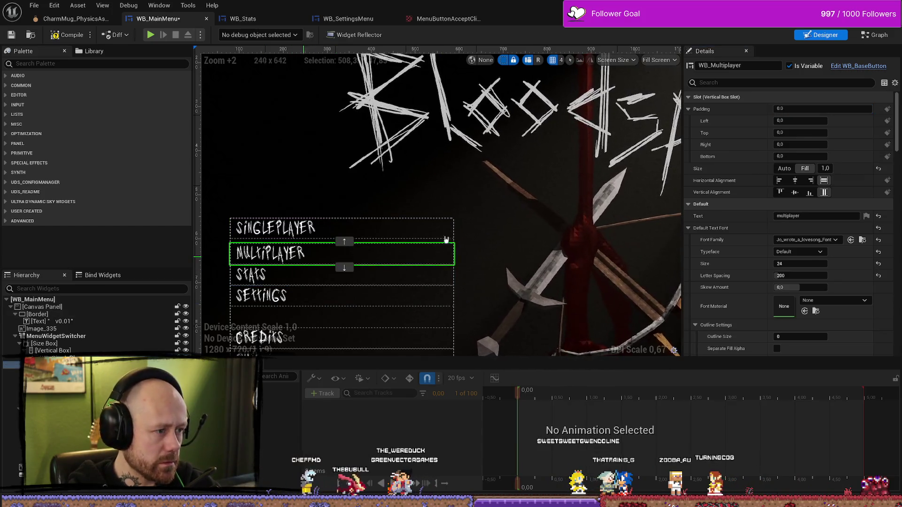
Step: Set the MULTIPLAYER and STATS buttons' bottom padding to 10
left_click(806, 158)
key("ctrl+a")
key("Return")
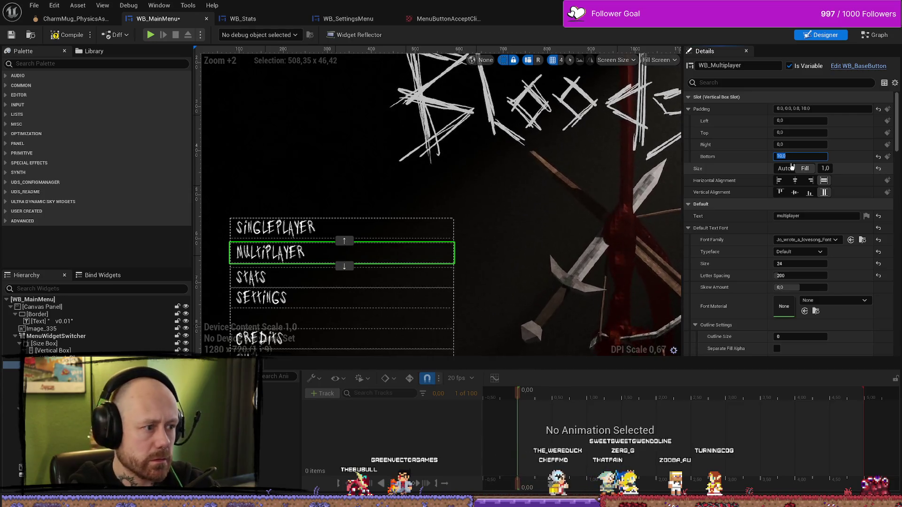
left_click(346, 281)
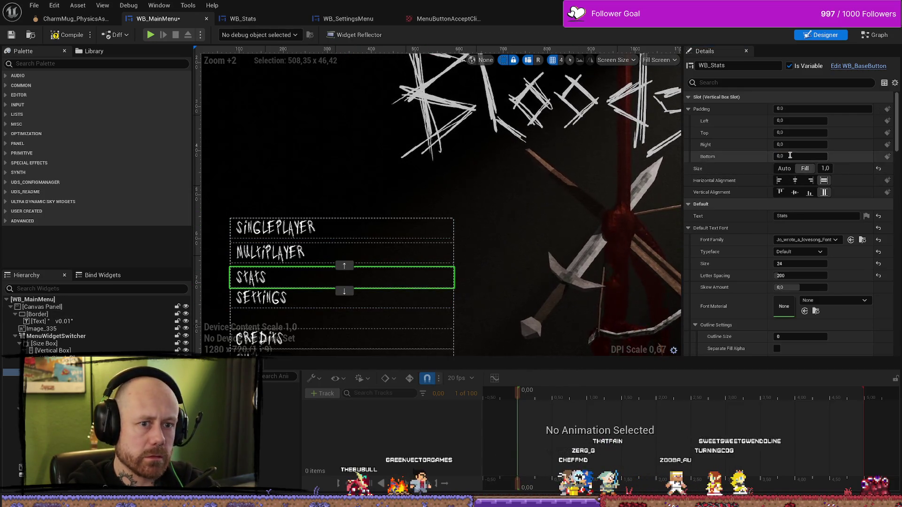
left_click(805, 156)
key("ctrl+a")
type("10")
key("Return")
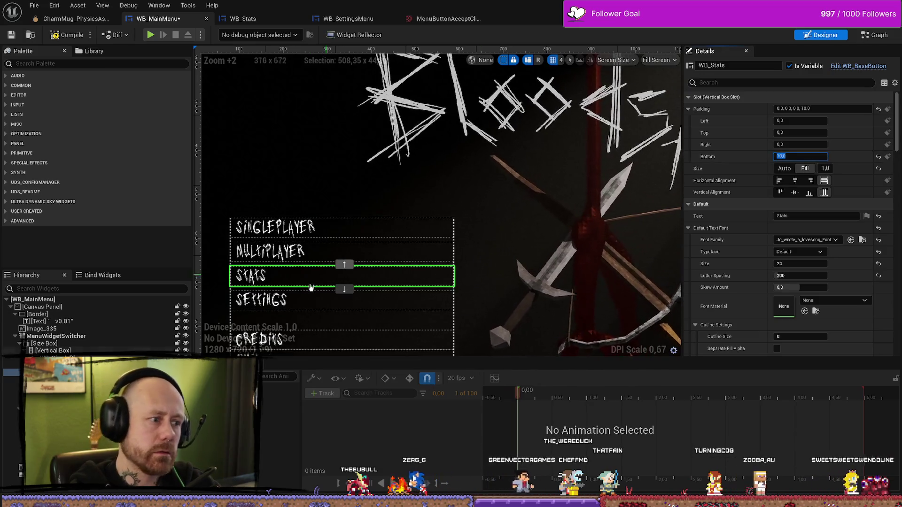
Step: Return SETTINGS' bottom padding to 0 and give CREDITS a bottom padding of 10
left_click(329, 301)
left_click(800, 156)
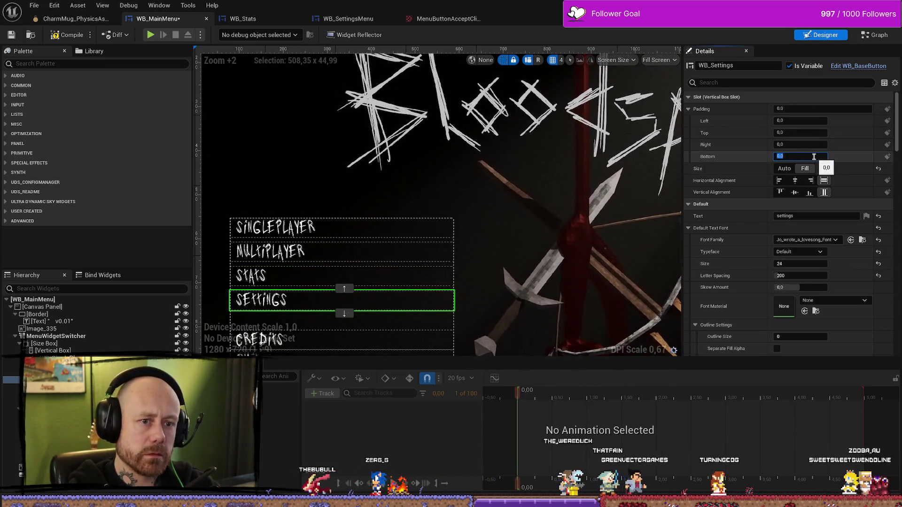
type("10")
key("Return")
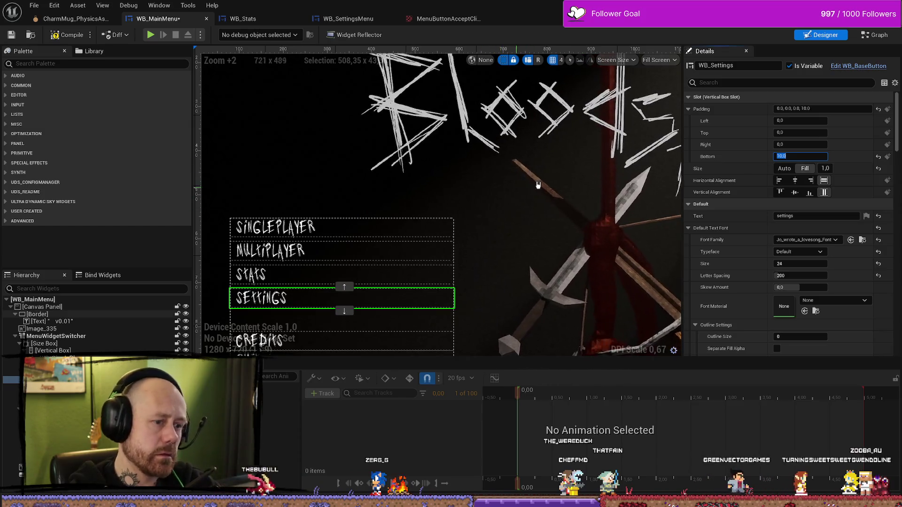
type("0")
key("Return")
scroll(451, 297, "down", 2)
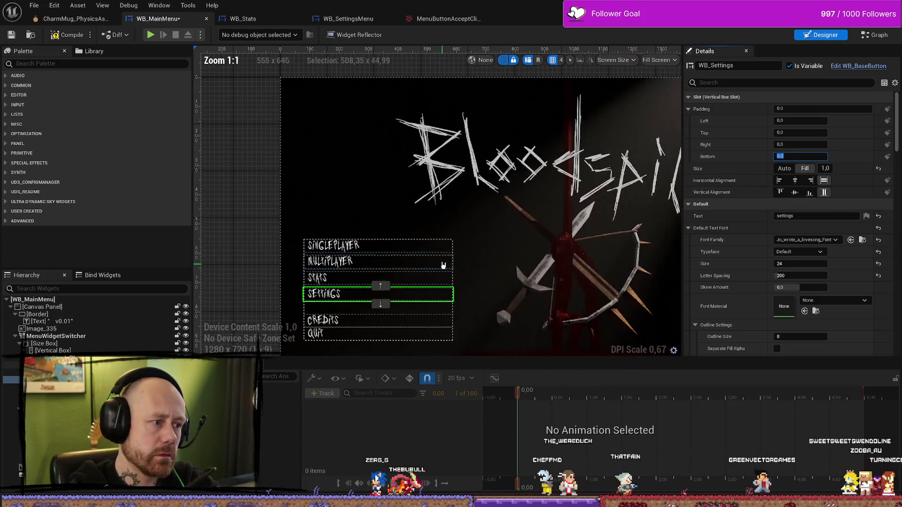
scroll(399, 348, "up", 2)
left_click(326, 302)
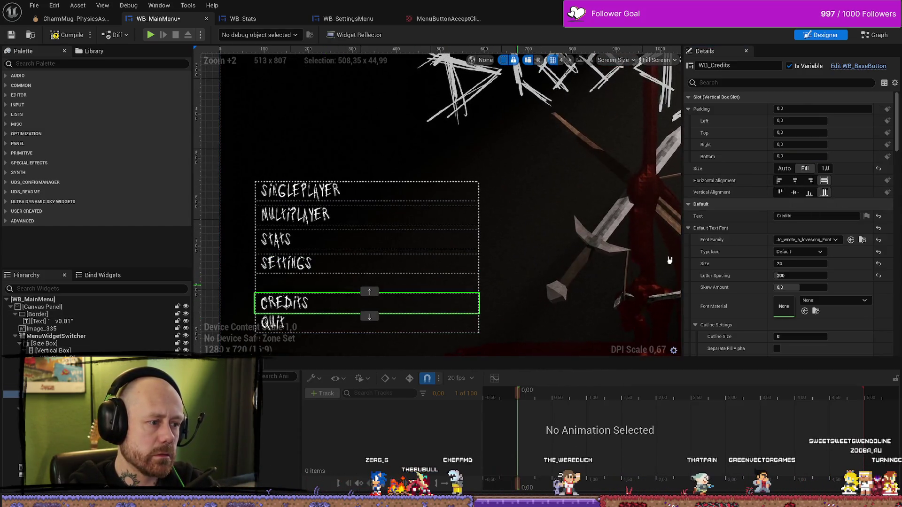
left_click(801, 156)
type("10")
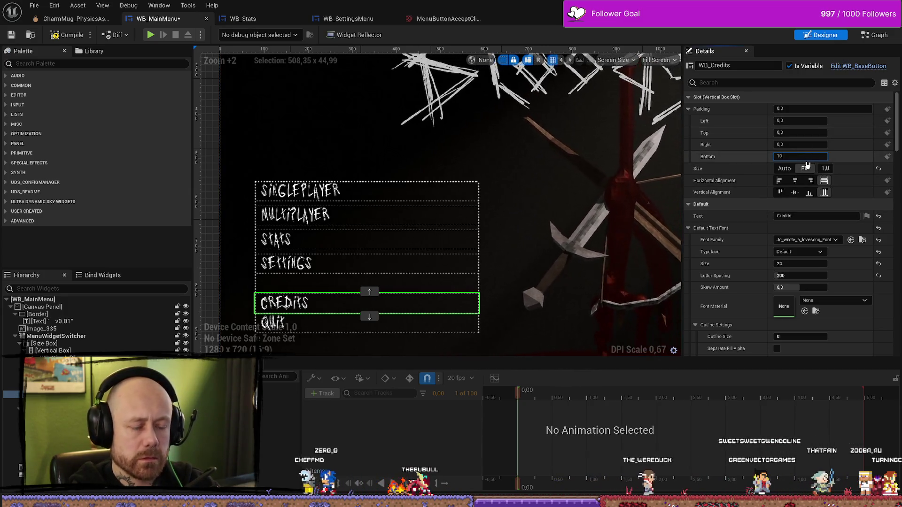
key("Return")
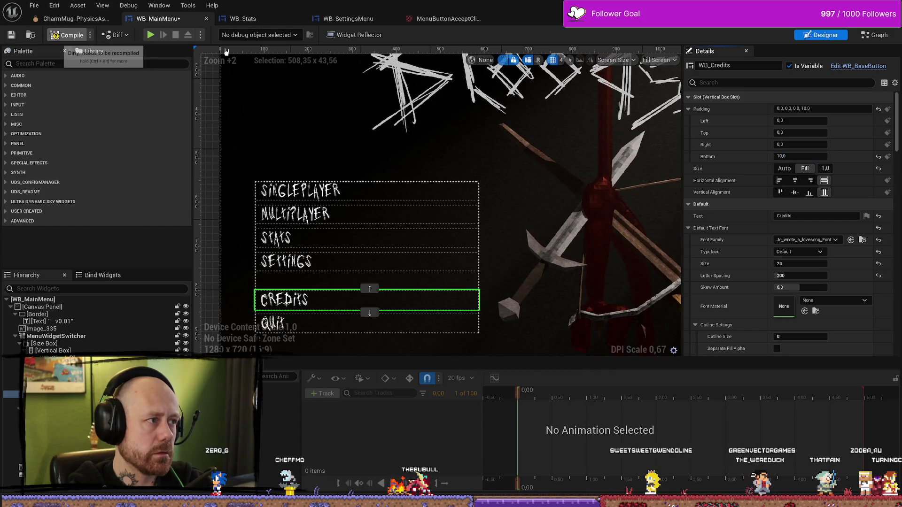
Step: Play the level in the editor and quit the match to view the spaced Bloodspill main menu
scroll(597, 234, "down", 7)
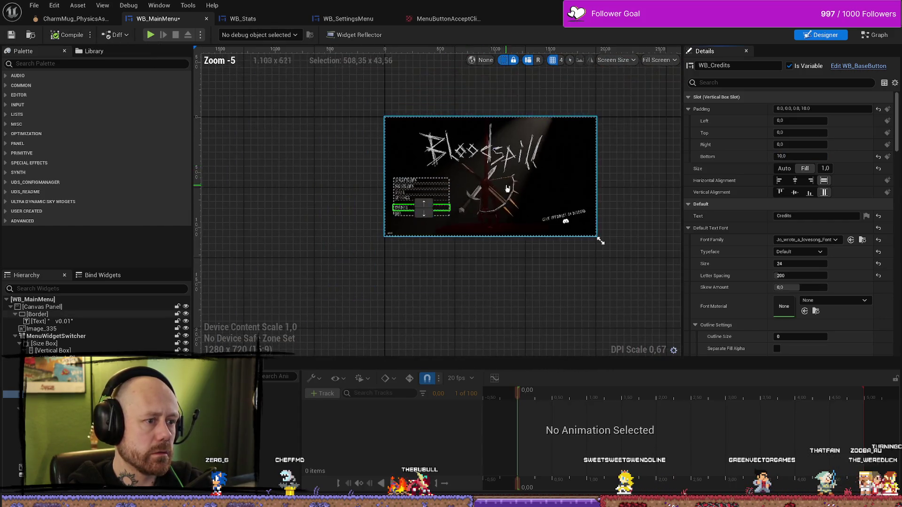
scroll(547, 178, "up", 2)
left_click(520, 239)
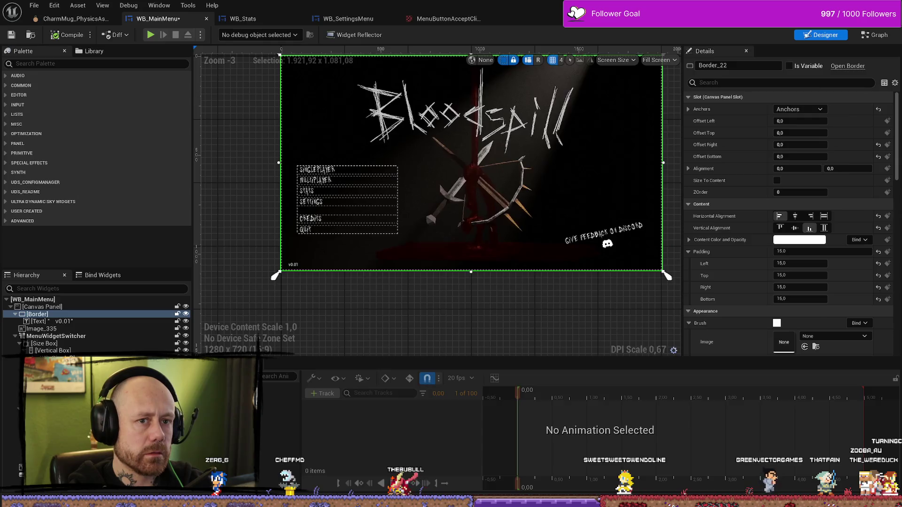
key("alt+Tab")
key("alt+p")
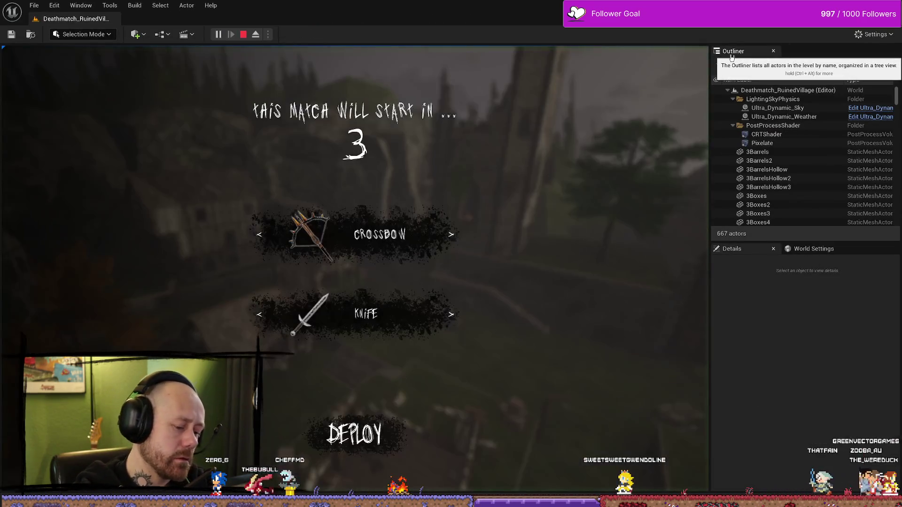
key("Escape")
left_click(179, 210)
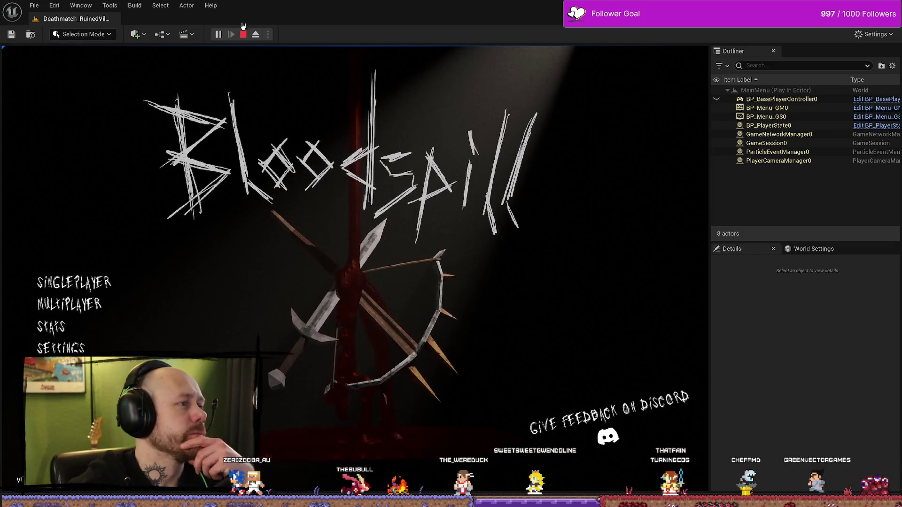
Step: End the play session and fly the viewport toward the courtyard stairs
key("Escape")
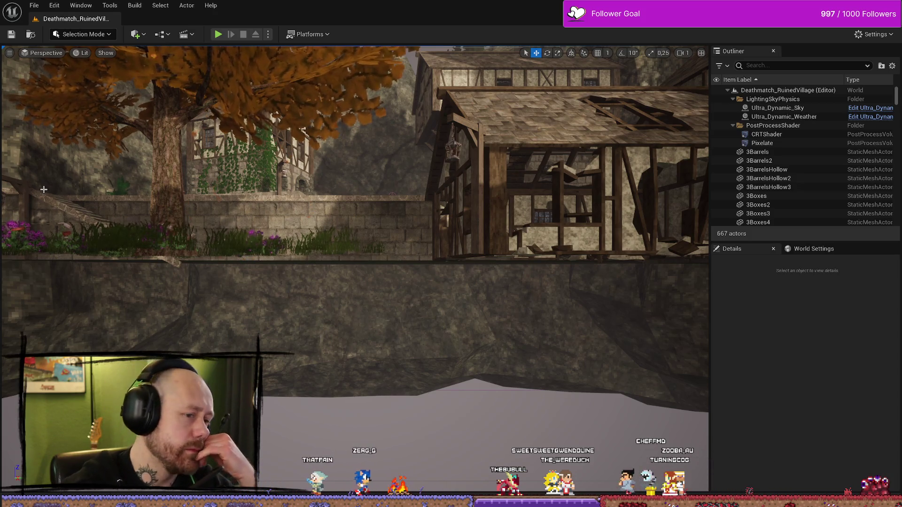
left_click_drag(44, 189, 44, 189)
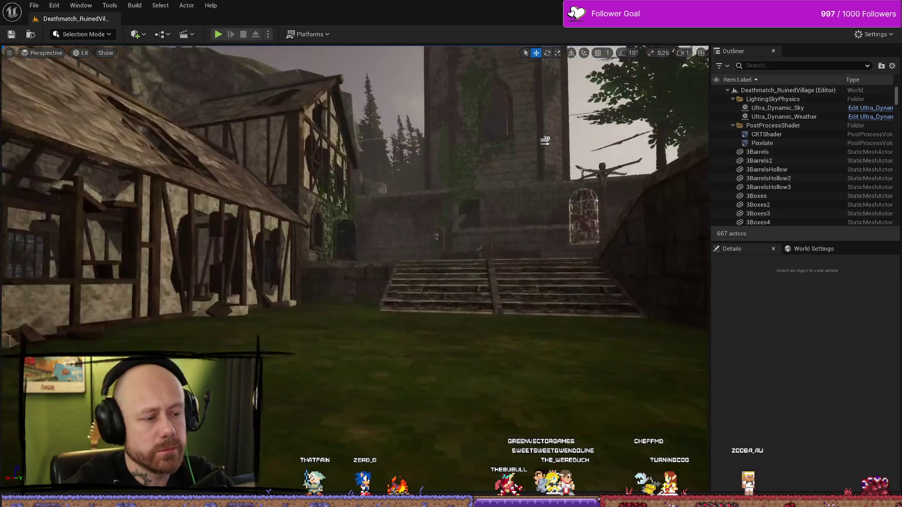
left_click_drag(287, 262, 287, 262)
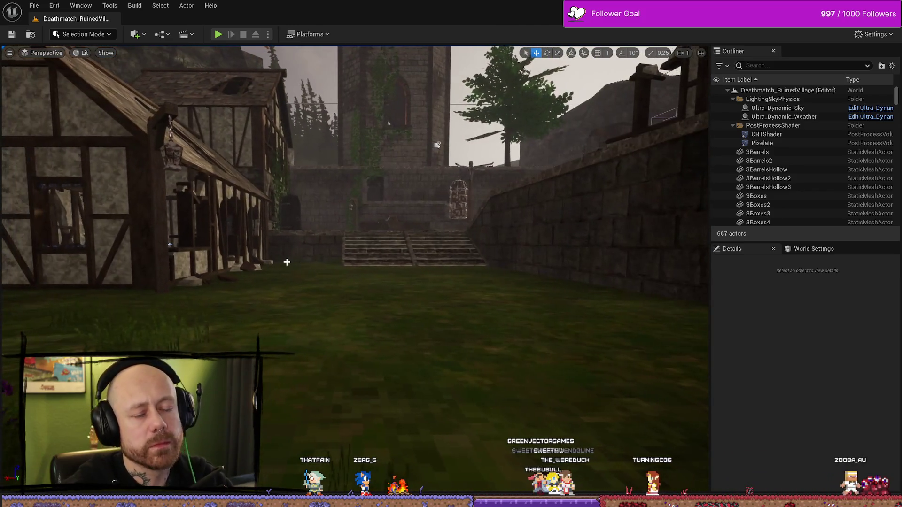
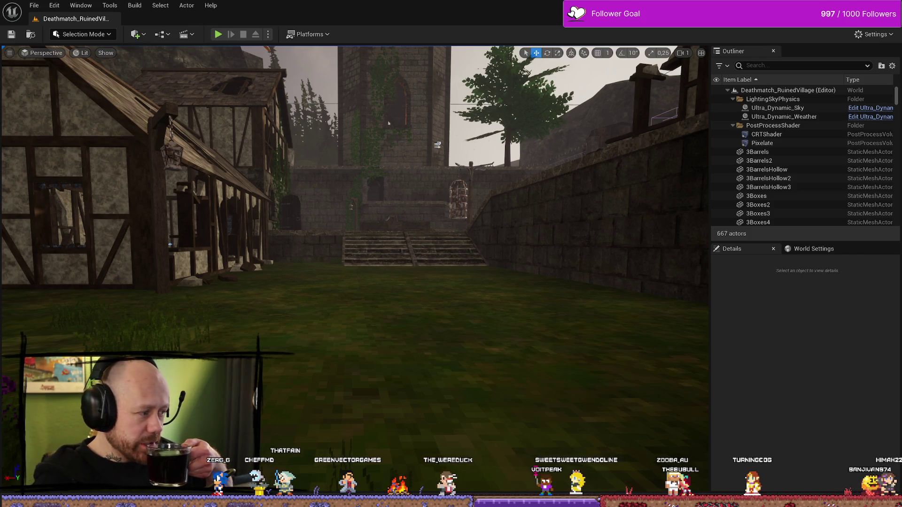
Step: Orbit the ruined village viewport back to see the whole tower
left_click_drag(388, 123, 392, 267)
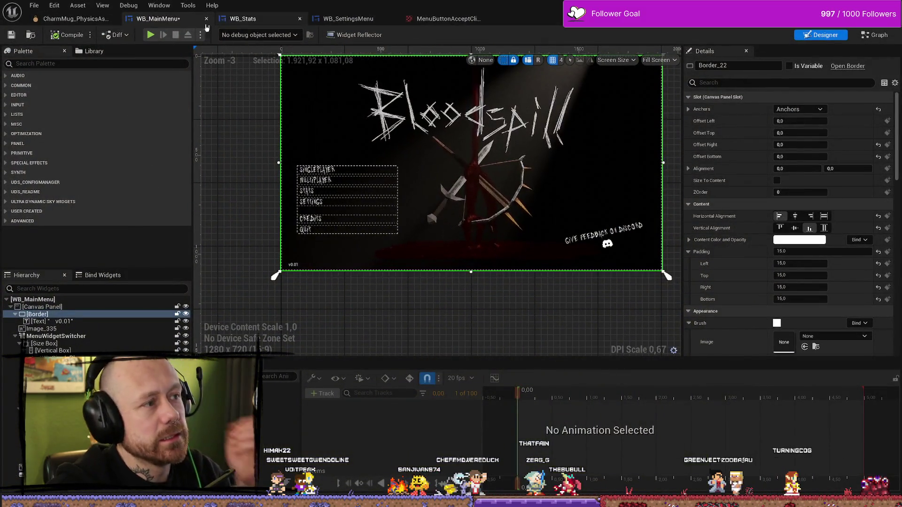
Step: Review the WB_Stats OnButtonHovered Event Graph, then go back to the WB_MainMenu designer
left_click(237, 19)
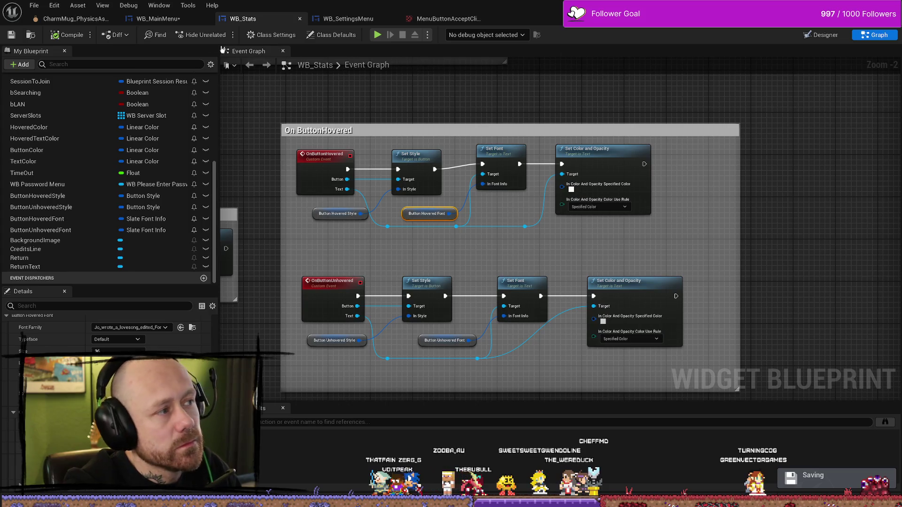
left_click(139, 19)
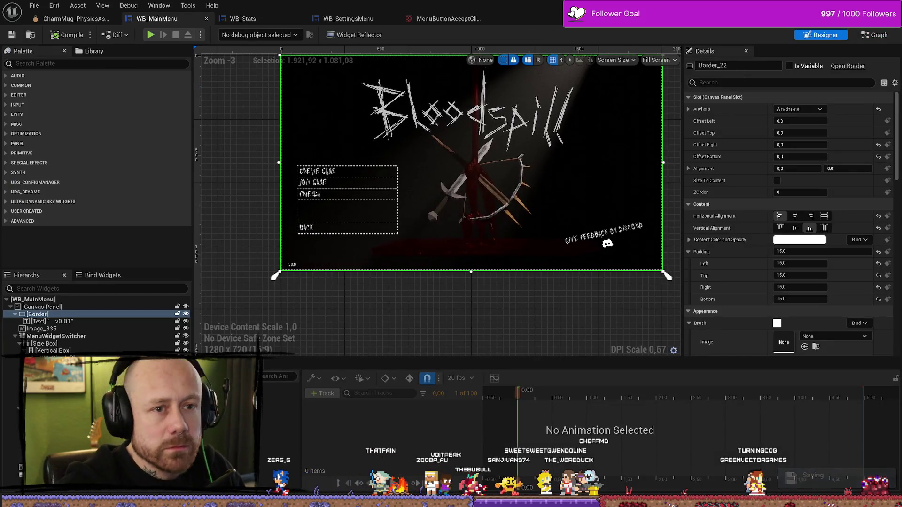
Step: Play-test the menus: pause, quit the match, and open Stats from the main menu
key("alt+p")
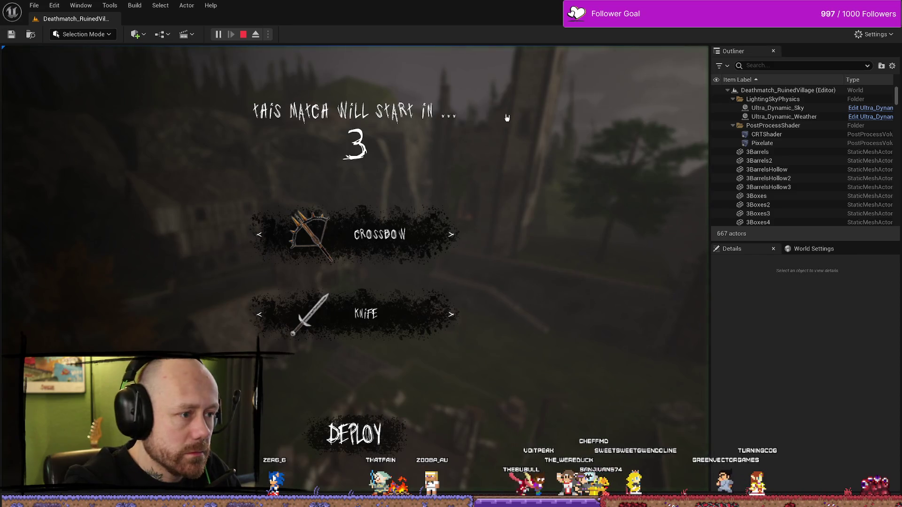
key("Escape")
left_click(113, 233)
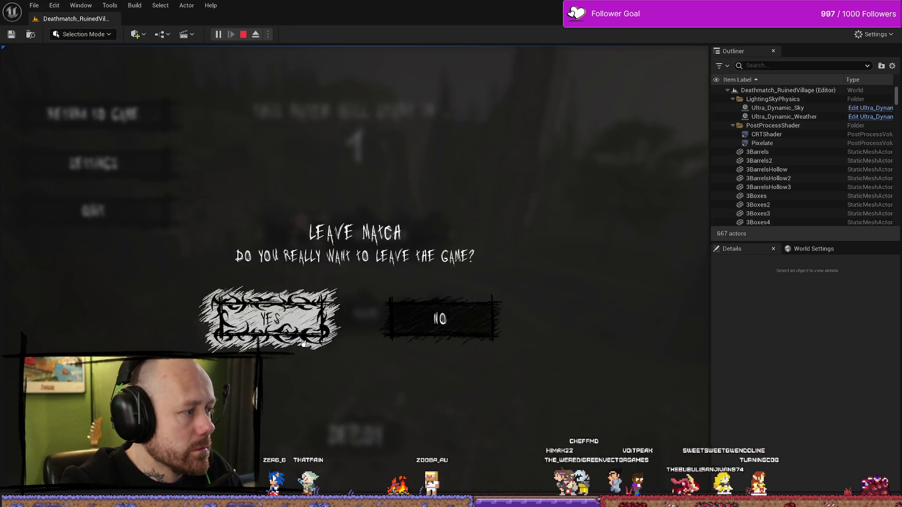
left_click(262, 313)
left_click(61, 328)
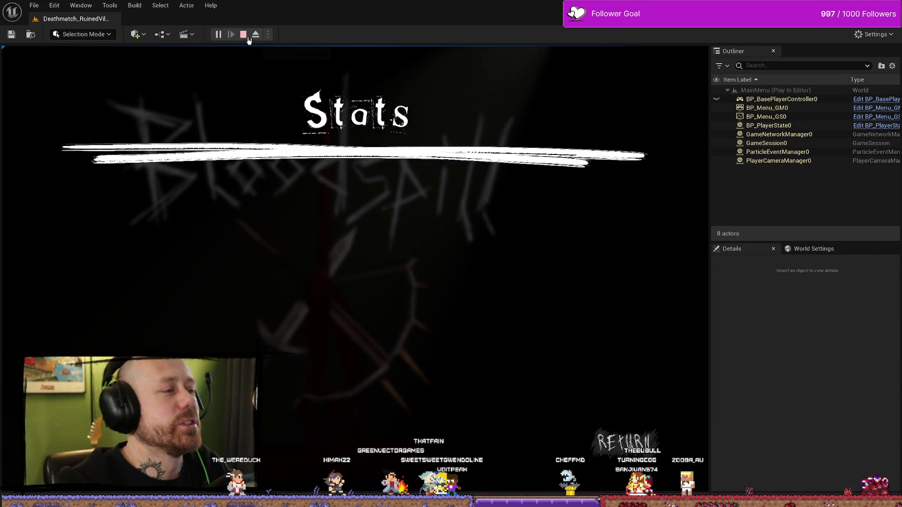
Step: Stop the play session and bring up the Content Drawer at MyStuff/UI
key("Escape")
mouse_move(273, 119)
left_mouse_down()
mouse_move(277, 85)
mouse_move(282, 132)
left_mouse_up()
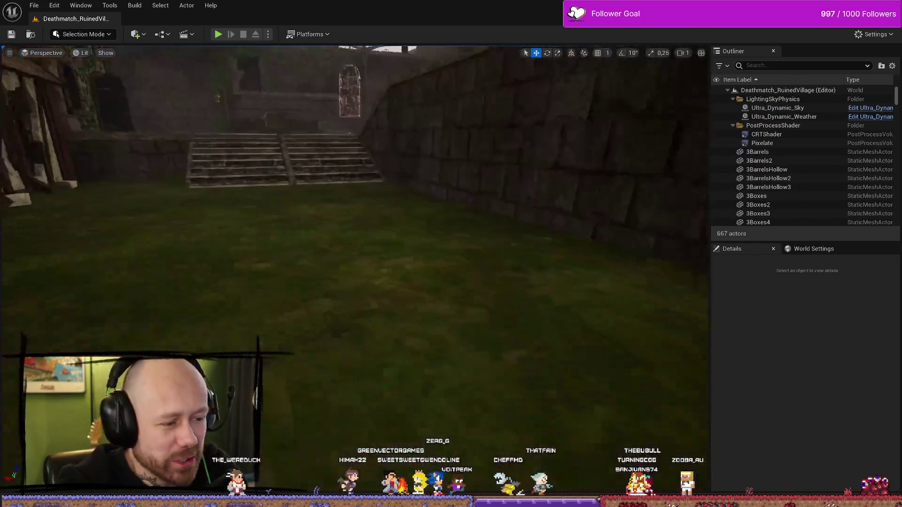
key("ctrl+space")
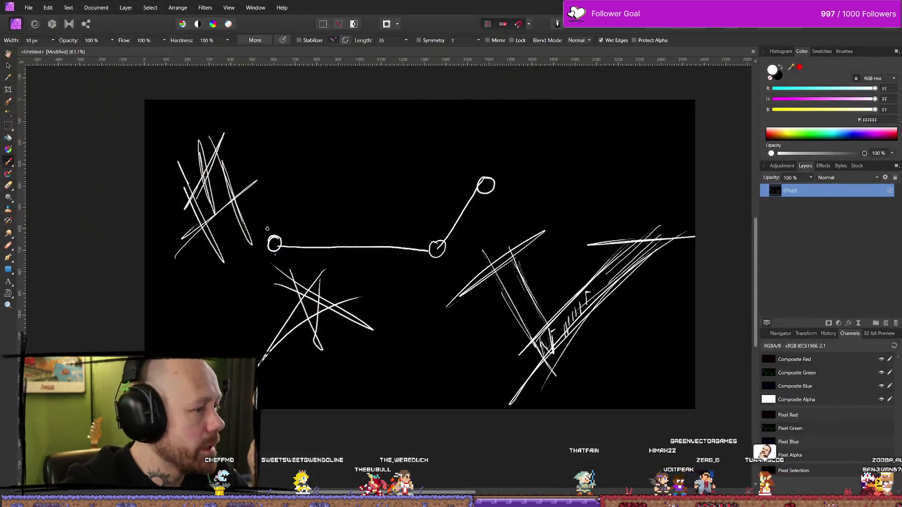
Step: Create a trial 2560x1440 blank document, then close it again
left_click(30, 9)
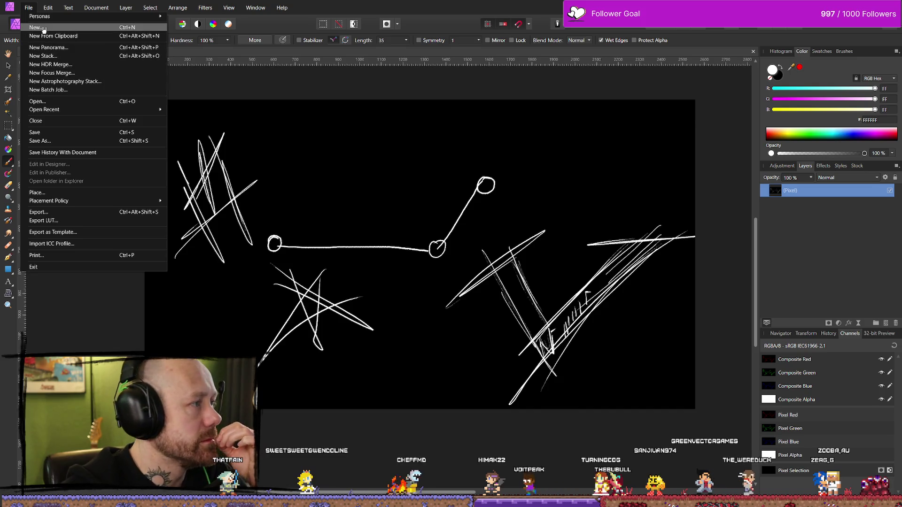
left_click(90, 28)
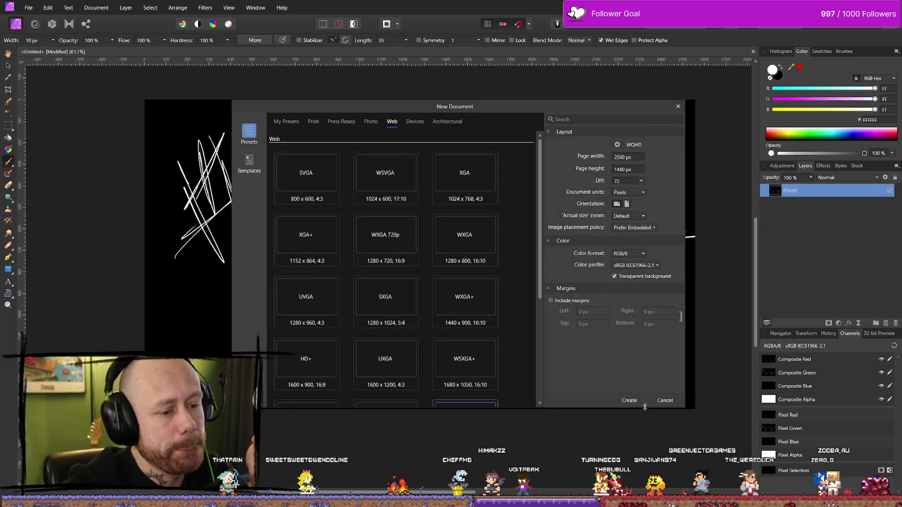
left_click(629, 401)
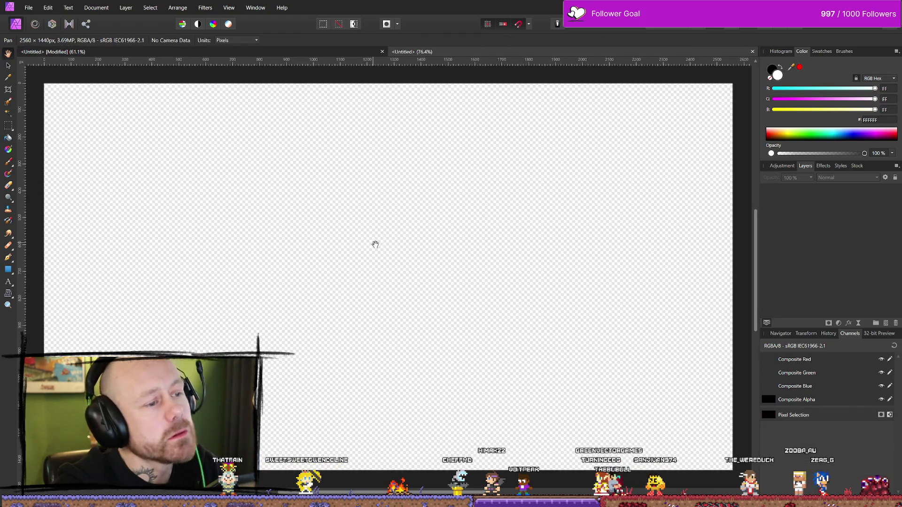
scroll(376, 245, "down", 4)
scroll(388, 252, "up", 3)
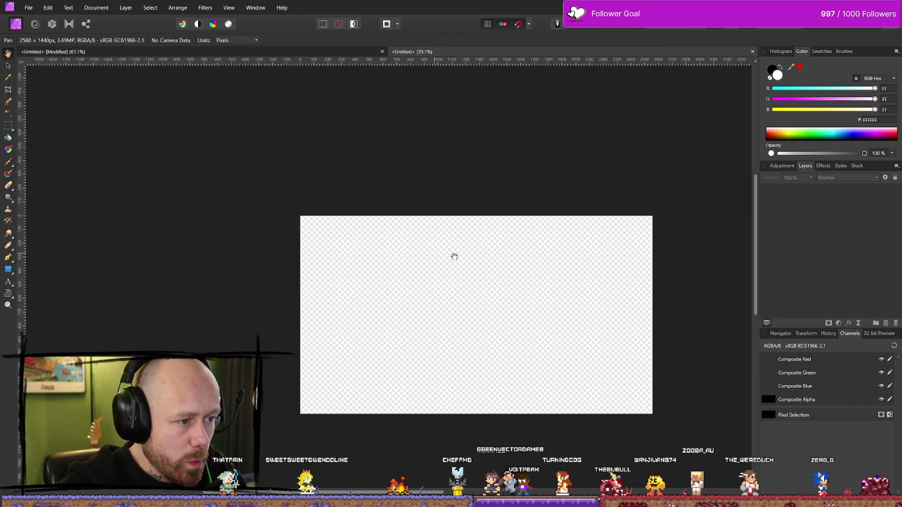
scroll(430, 256, "down", 2)
scroll(636, 226, "up", 2)
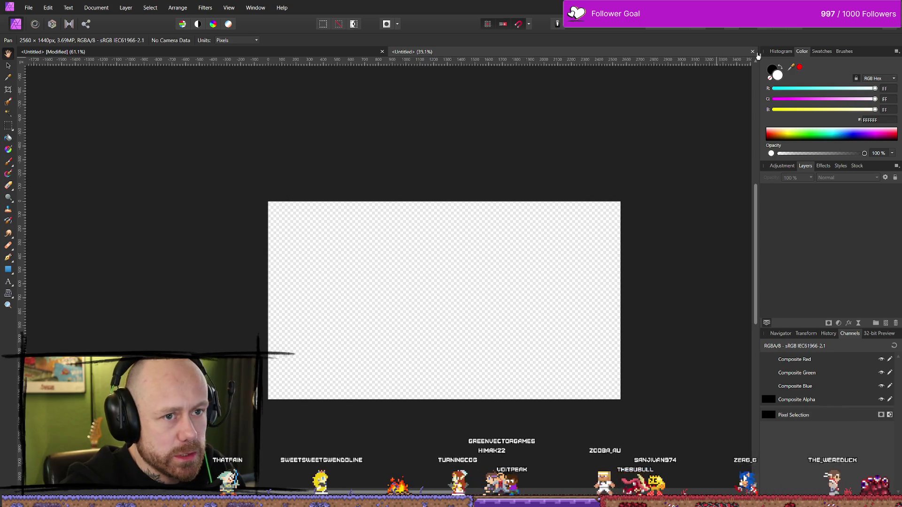
key("ctrl+w")
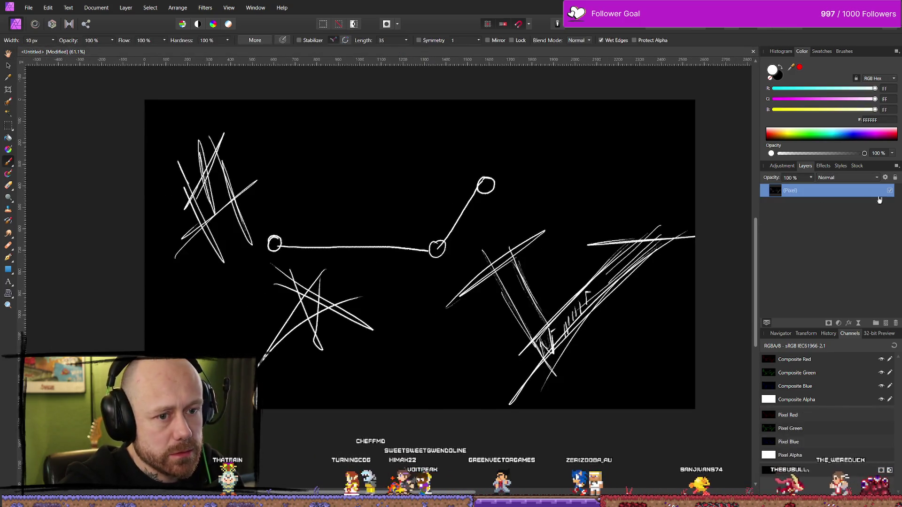
Step: Hide the old sketch layer and flood-fill the canvas with solid black
left_click(9, 138)
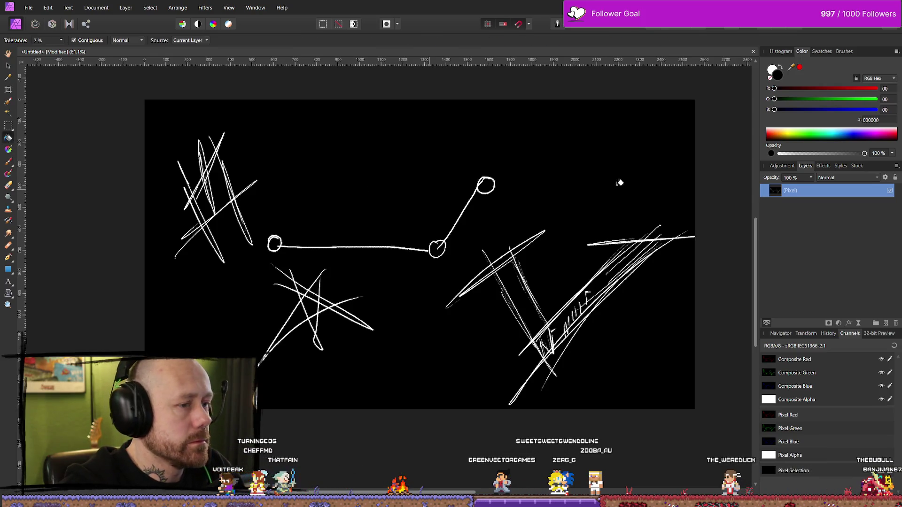
left_click(890, 191)
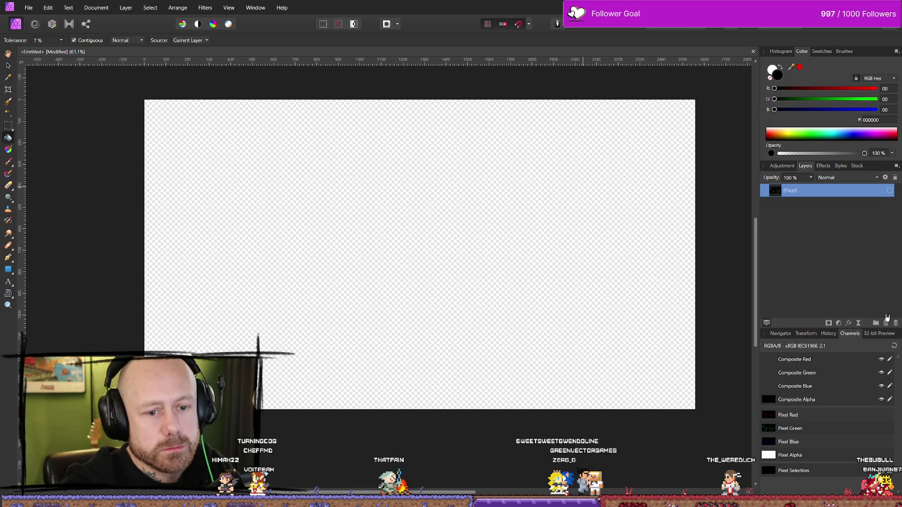
left_click(628, 280)
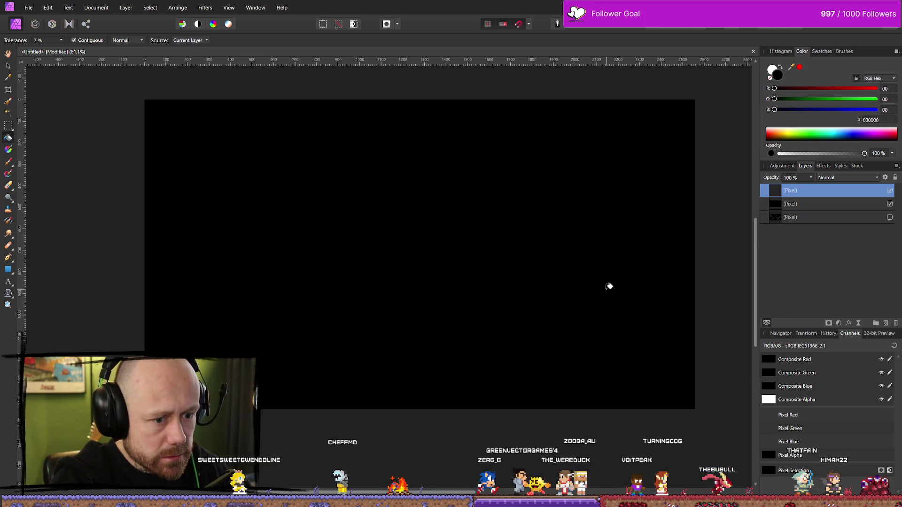
Step: Raise fill tolerance to 11%, then paint a long white line across the canvas
left_click_drag(607, 285, 394, 261)
key("b")
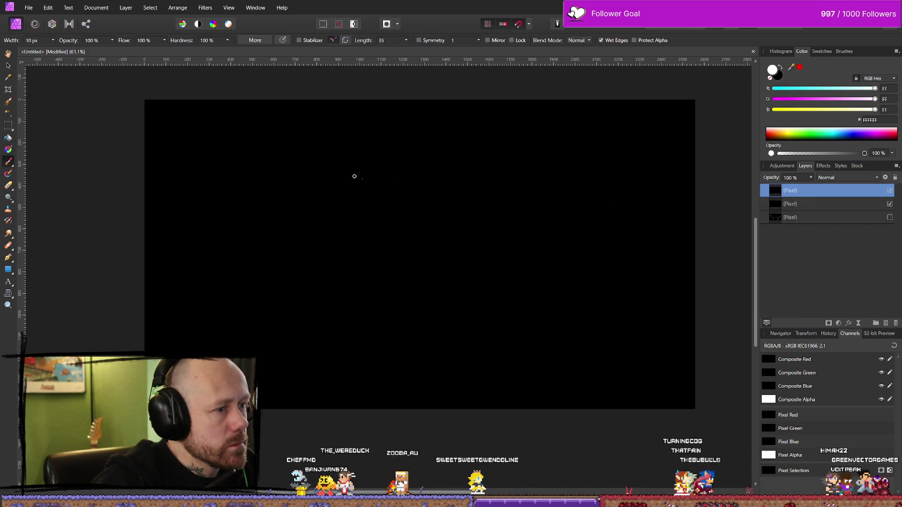
mouse_move(299, 172)
left_mouse_down()
mouse_move(616, 177)
mouse_move(256, 167)
mouse_move(248, 176)
mouse_move(644, 183)
left_mouse_up()
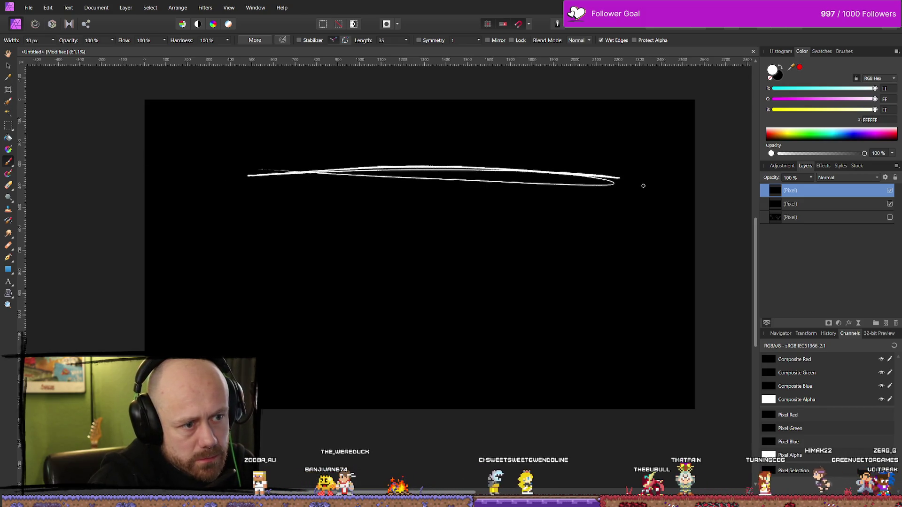
Step: Erase the stroke's left part, widen the brush to 15 px, and extend the line
key("e")
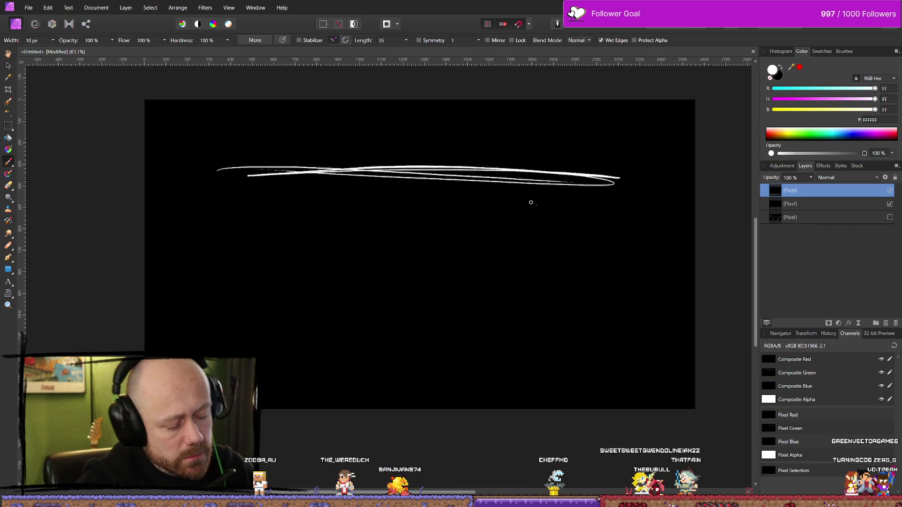
mouse_move(231, 169)
left_mouse_down()
mouse_move(261, 179)
mouse_move(402, 151)
mouse_move(388, 179)
mouse_move(439, 182)
mouse_move(545, 160)
left_mouse_up()
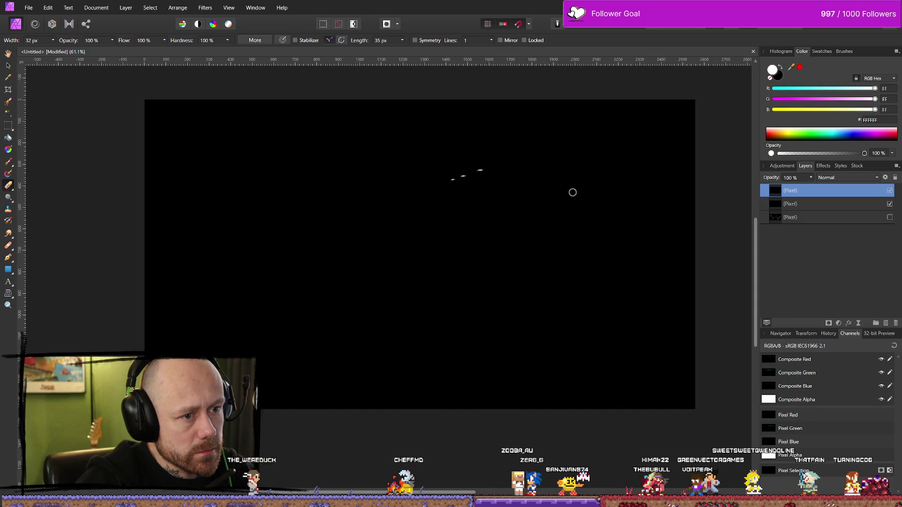
key("b")
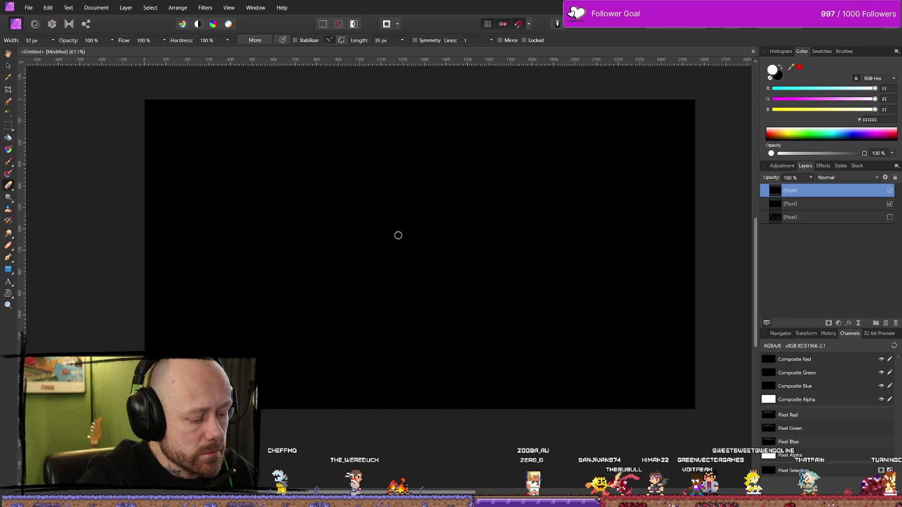
left_click_drag(53, 45, 58, 51)
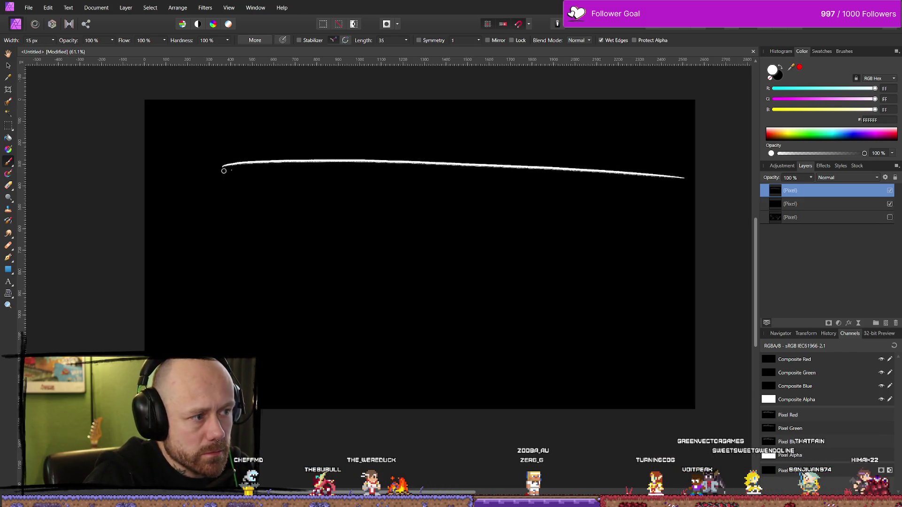
left_click_drag(207, 169, 472, 160)
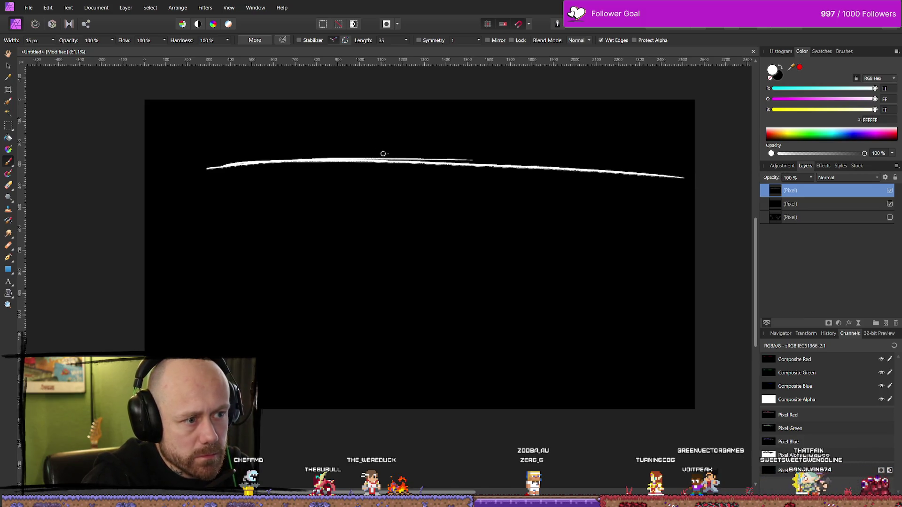
left_click_drag(371, 165, 616, 167)
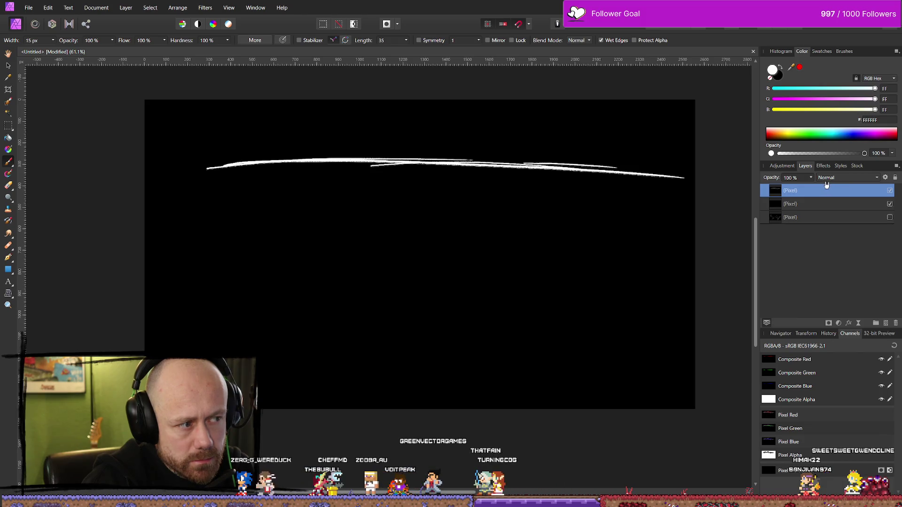
key("ctrl+z")
key("ctrl+z")
key("ctrl+z")
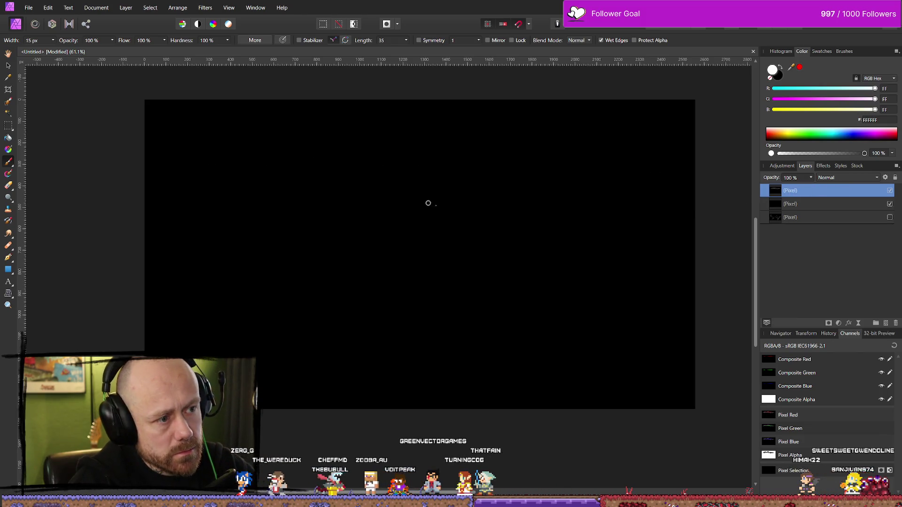
Step: Layer several overlapping white strokes into a long rough divider across the upper canvas
mouse_move(186, 158)
left_mouse_down()
mouse_move(389, 149)
mouse_move(681, 158)
left_mouse_up()
left_click_drag(291, 154, 592, 158)
left_click_drag(371, 143, 414, 141)
left_click_drag(317, 149, 498, 143)
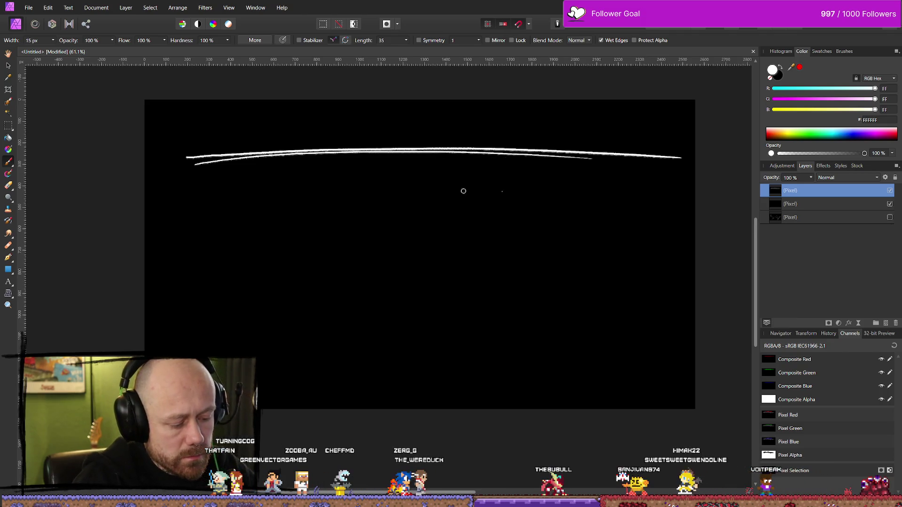
left_click_drag(368, 149, 611, 160)
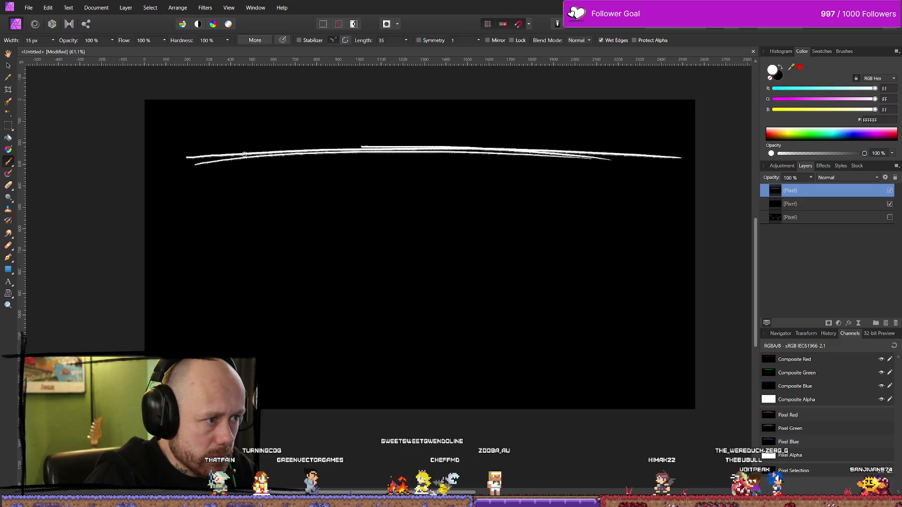
left_click_drag(215, 157, 307, 148)
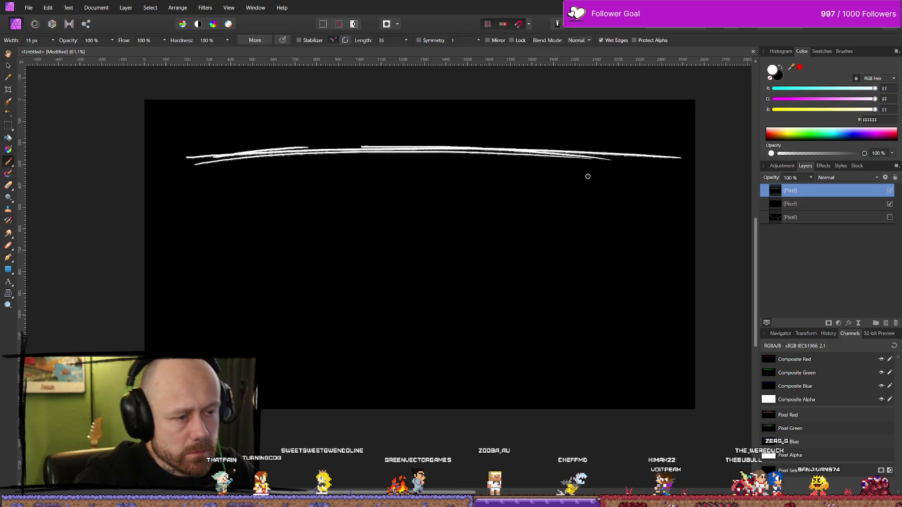
scroll(479, 218, "down", 5)
scroll(441, 199, "up", 4)
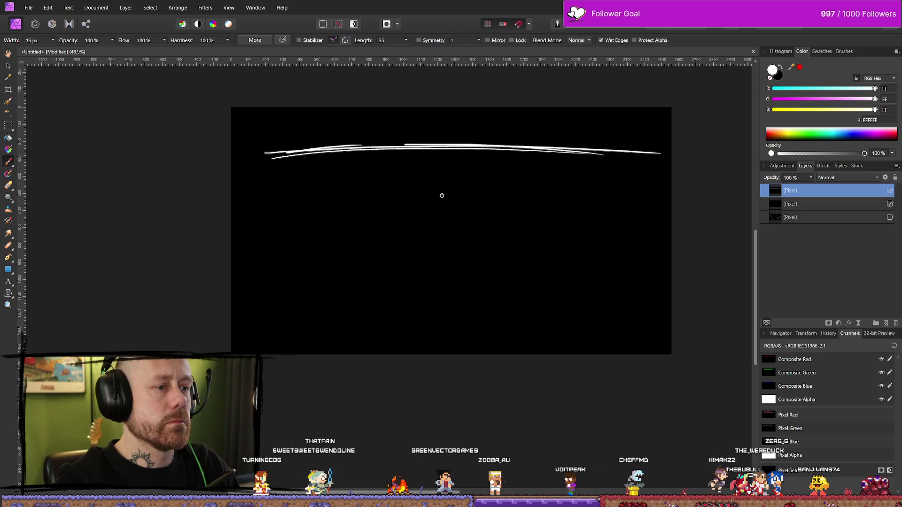
key("e")
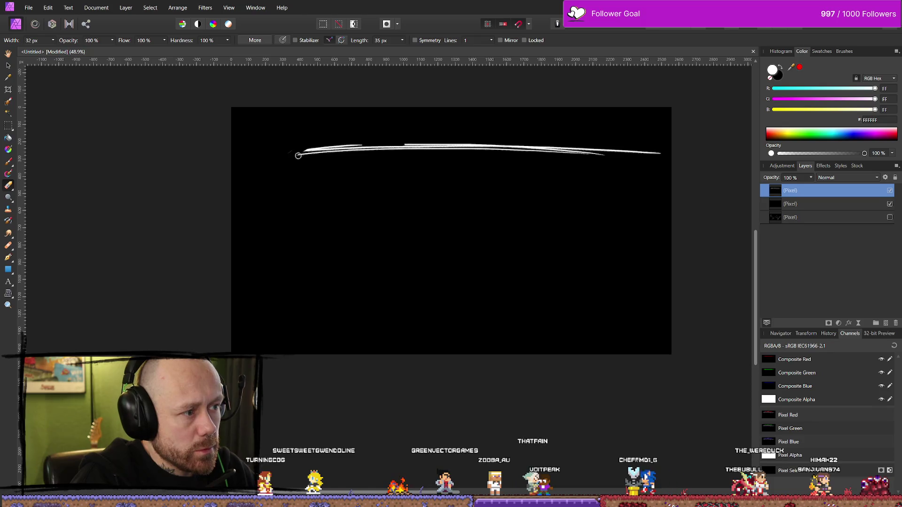
Step: Erase the old white line completely and try new strokes, undoing the failed ones
mouse_move(312, 162)
left_mouse_down()
mouse_move(418, 131)
mouse_move(447, 137)
mouse_move(372, 139)
mouse_move(435, 147)
mouse_move(538, 132)
mouse_move(499, 158)
left_mouse_up()
mouse_move(620, 143)
left_mouse_down()
mouse_move(598, 155)
mouse_move(674, 151)
mouse_move(565, 150)
left_mouse_up()
key("b")
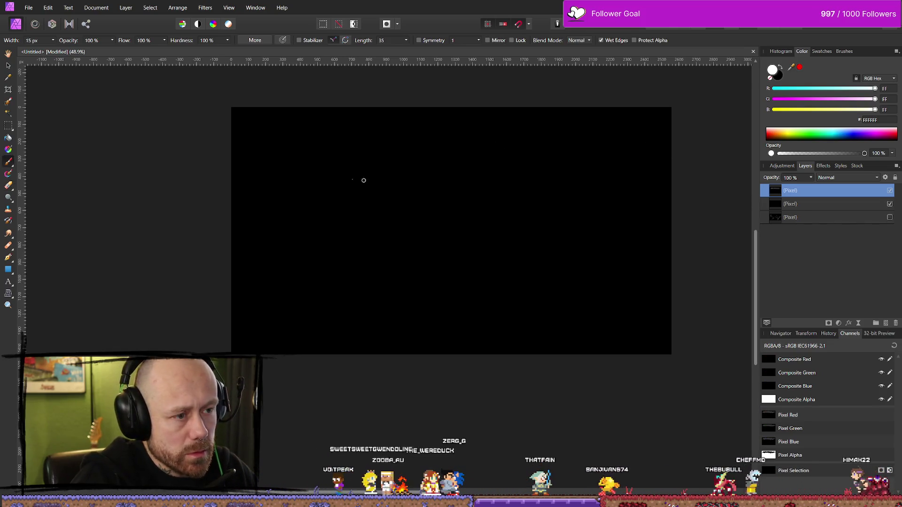
left_click_drag(285, 148, 314, 149)
key("ctrl+z")
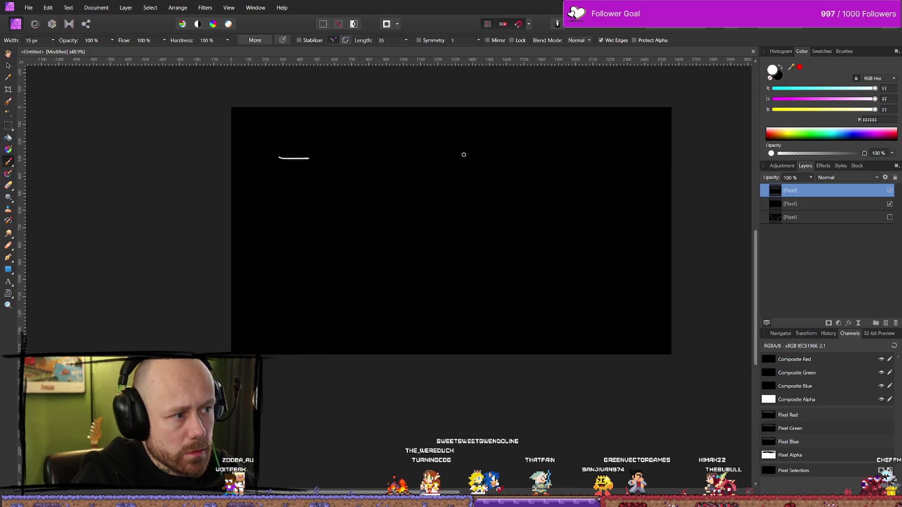
left_click_drag(310, 162, 608, 159)
key("ctrl+z")
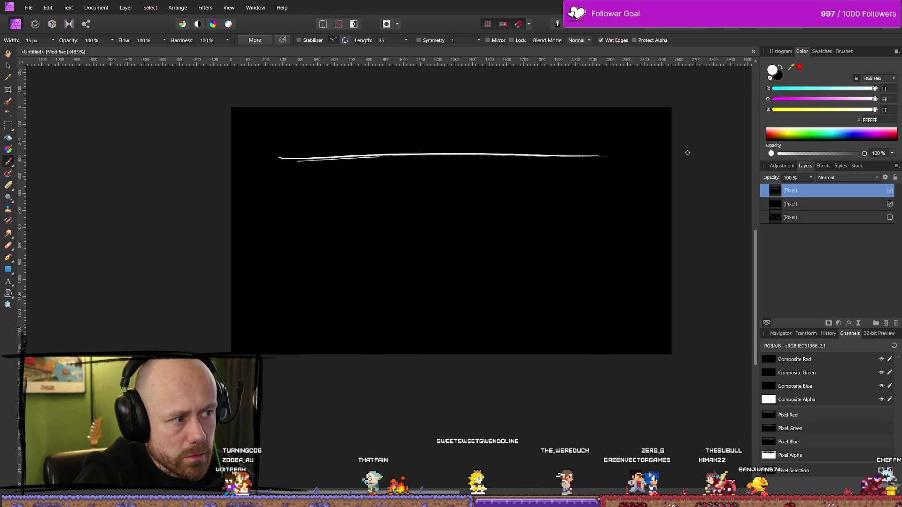
key("ctrl+z")
key("ctrl+z")
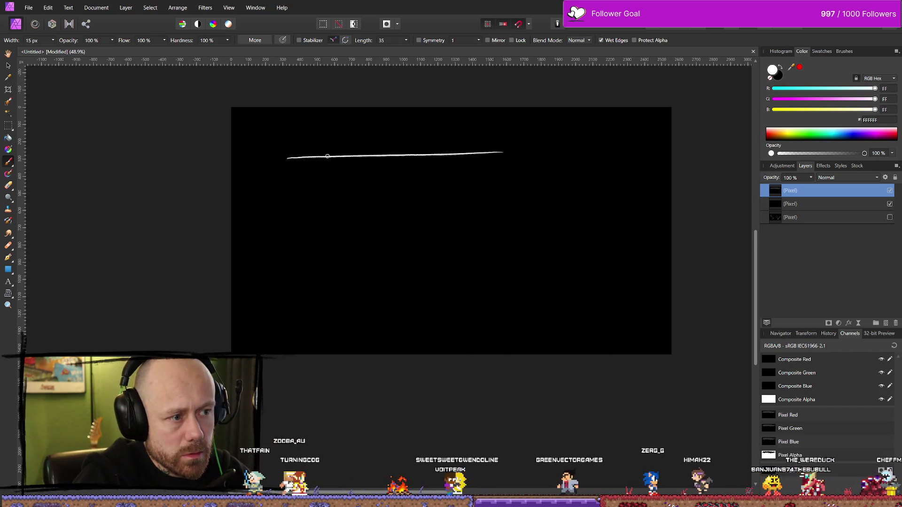
Step: Paint overlapping long white strokes into a new divider and trim the top stroke's left end
left_click_drag(340, 159, 502, 152)
left_click_drag(431, 159, 584, 152)
left_click_drag(490, 143, 616, 158)
left_click_drag(313, 139, 587, 151)
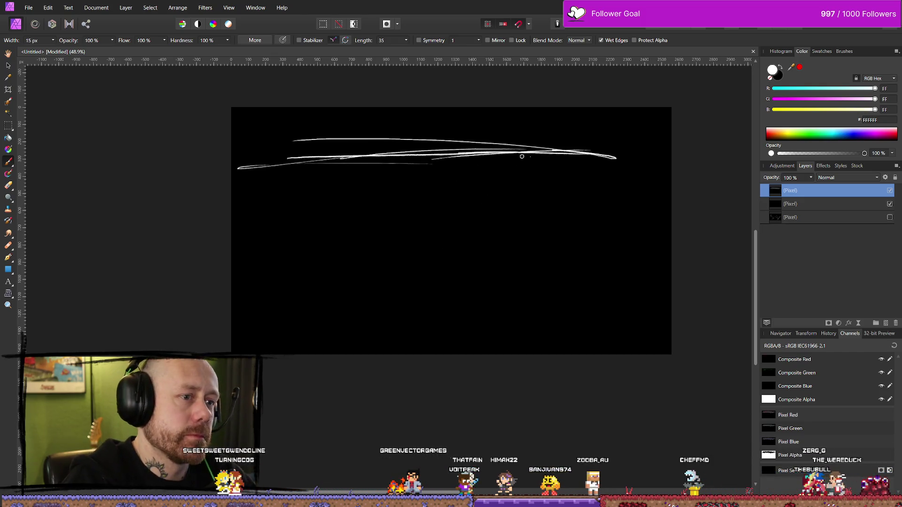
key("e")
left_click_drag(291, 139, 357, 138)
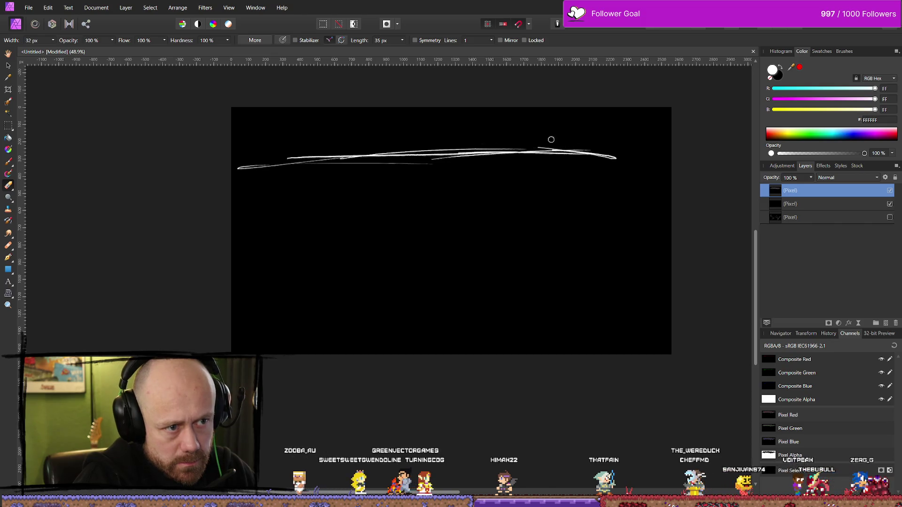
scroll(565, 217, "down", 2)
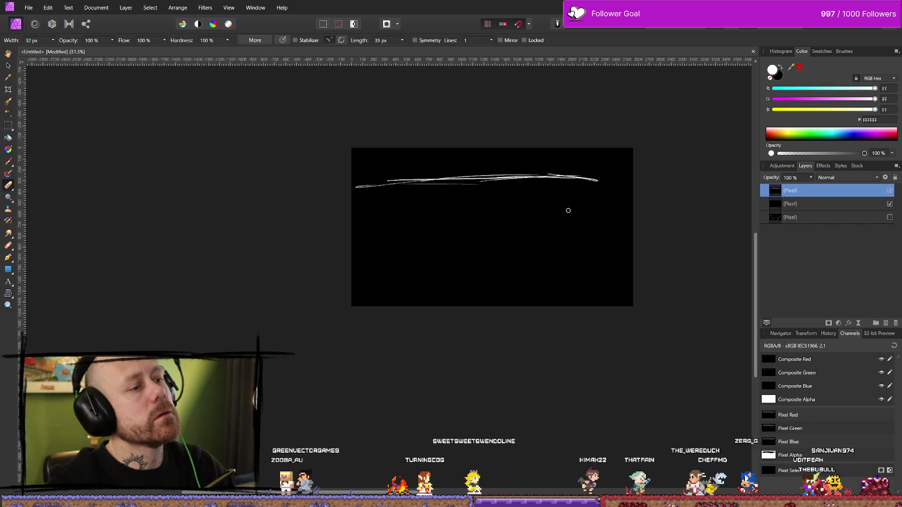
scroll(568, 211, "up", 1)
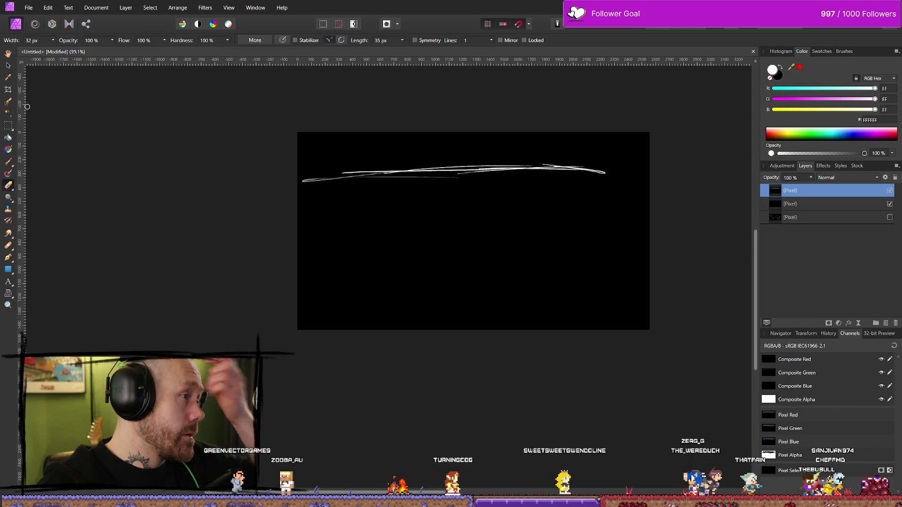
left_click(9, 90)
Step: Crop the canvas tightly around the white line to a 2302×241 px strip
left_click_drag(474, 331, 474, 188)
left_click_drag(475, 133, 473, 156)
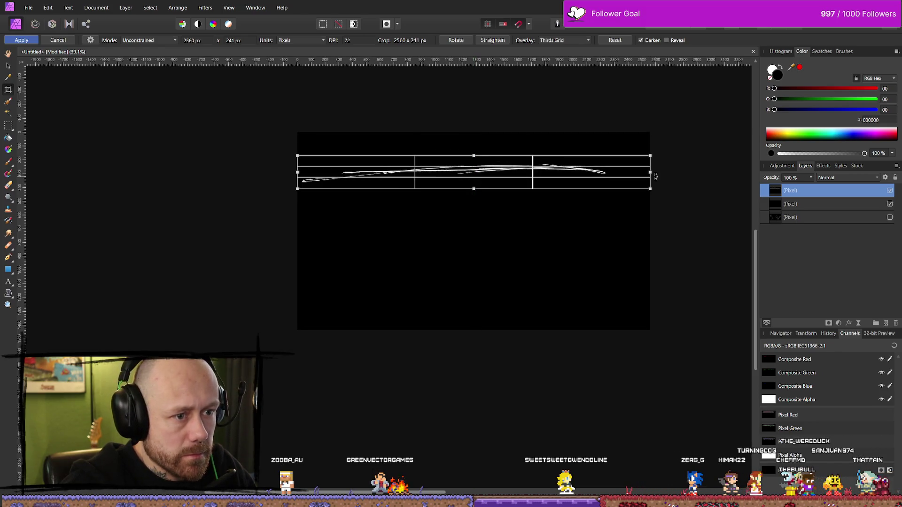
left_click_drag(648, 174, 613, 174)
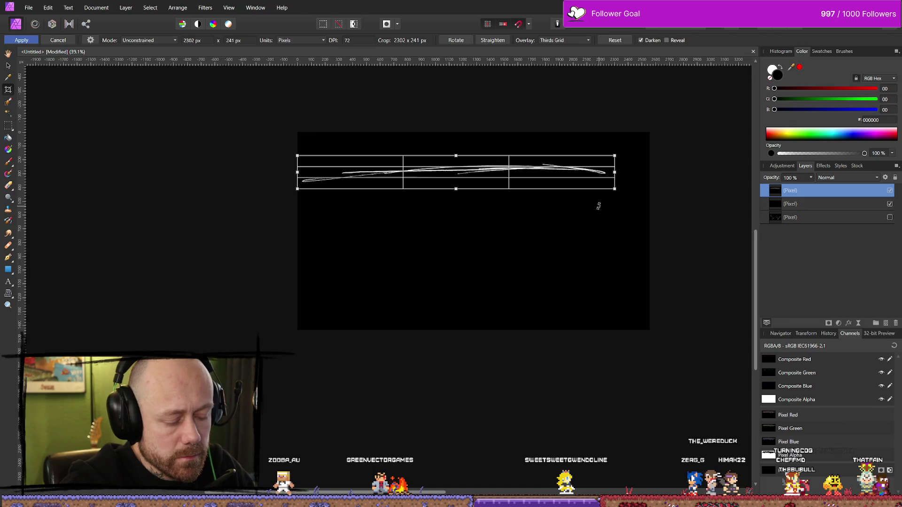
key("Return")
Step: Check the Export settings without exporting, then hide the black layer to reveal transparency
left_click(28, 8)
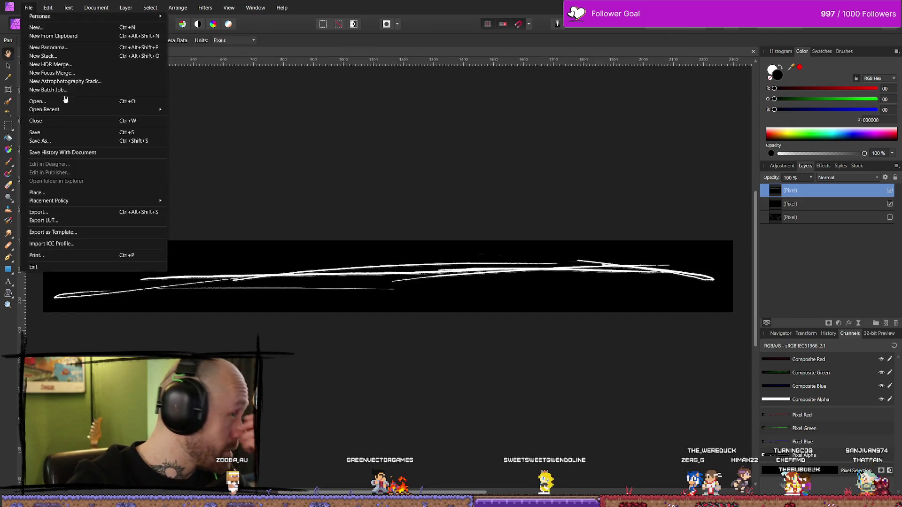
left_click(54, 216)
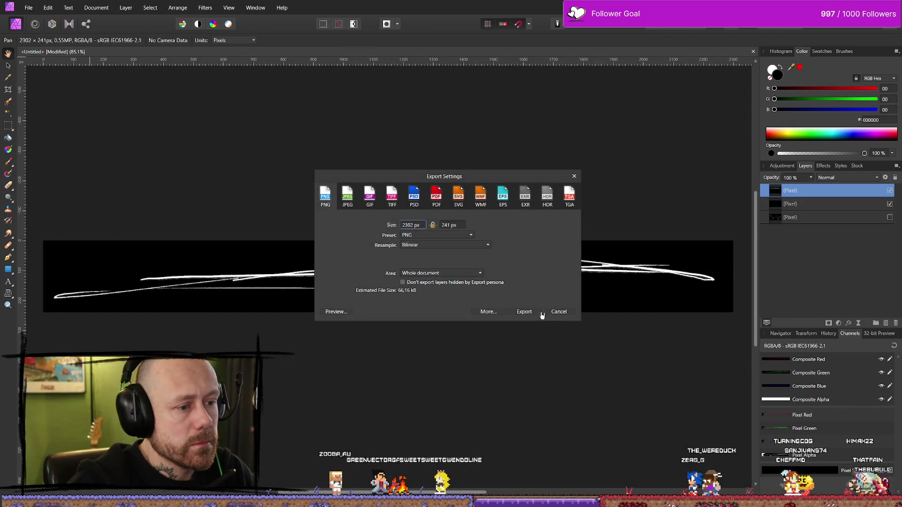
left_click(566, 312)
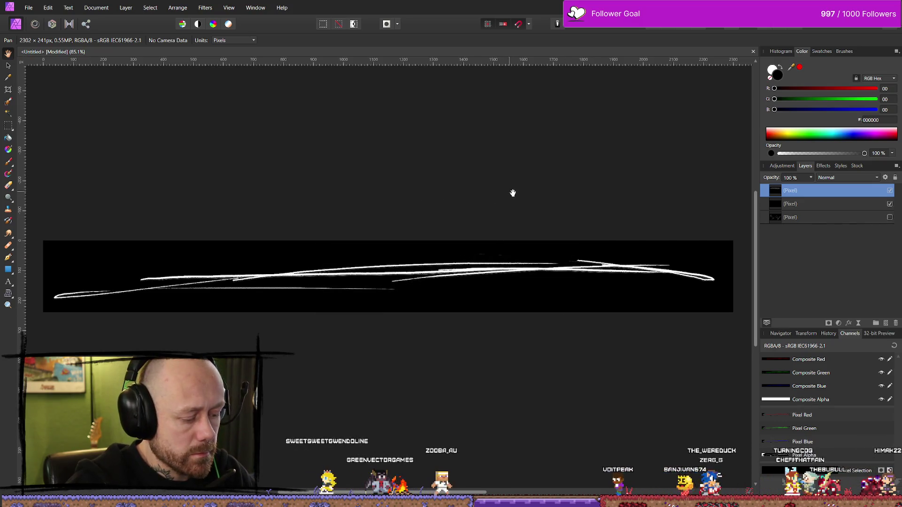
key("e")
key("x")
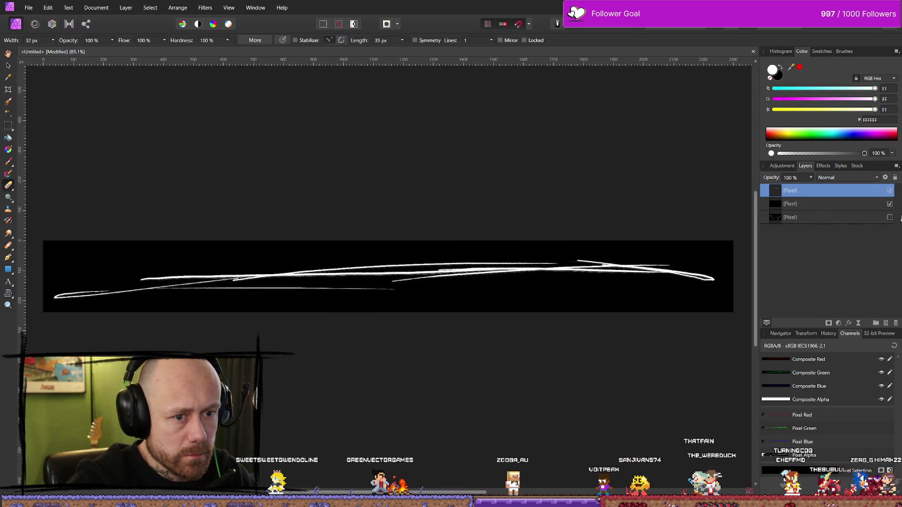
left_click(890, 204)
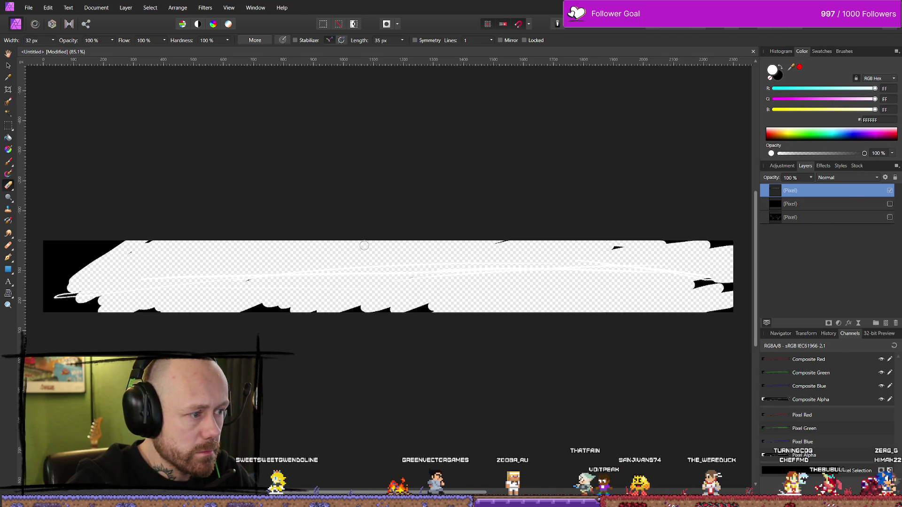
Step: Toggle the black and bottom layers' visibility to compare, leaving both hidden
left_click(890, 204)
left_click(891, 205)
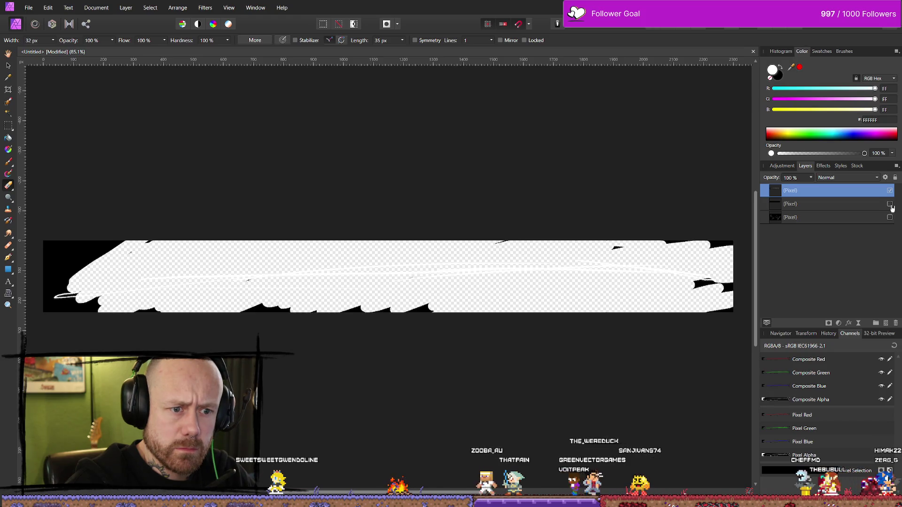
left_click(890, 206)
left_click(890, 205)
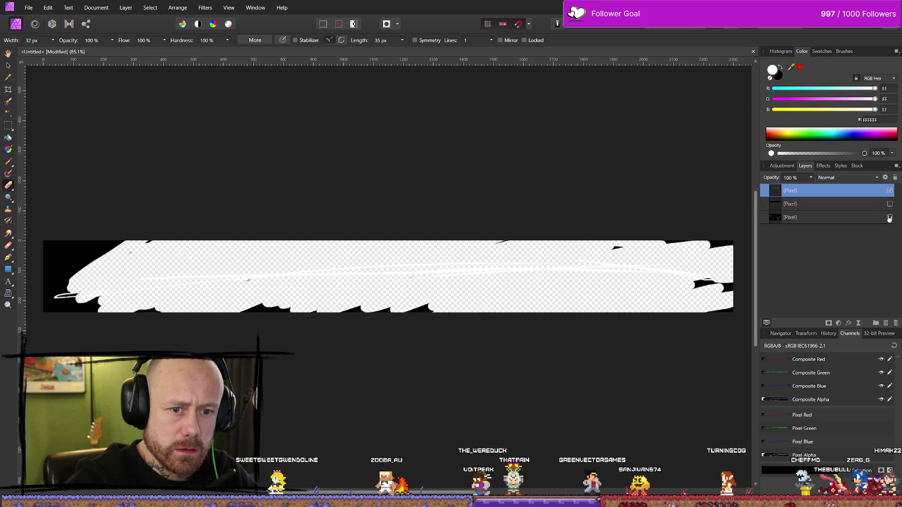
left_click(890, 218)
left_click(890, 217)
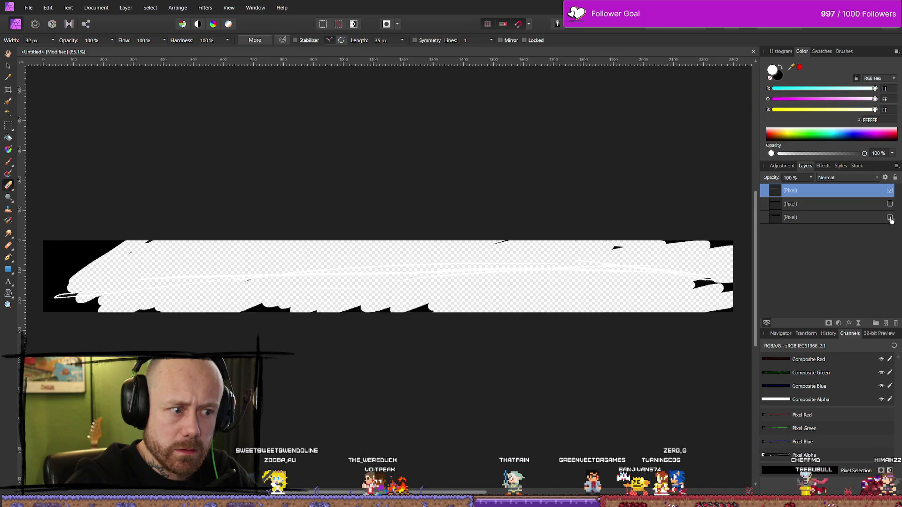
Step: Erase the leftover black blobs around the strip's edges, then undo the erasures and crop
left_click_drag(690, 272, 737, 291)
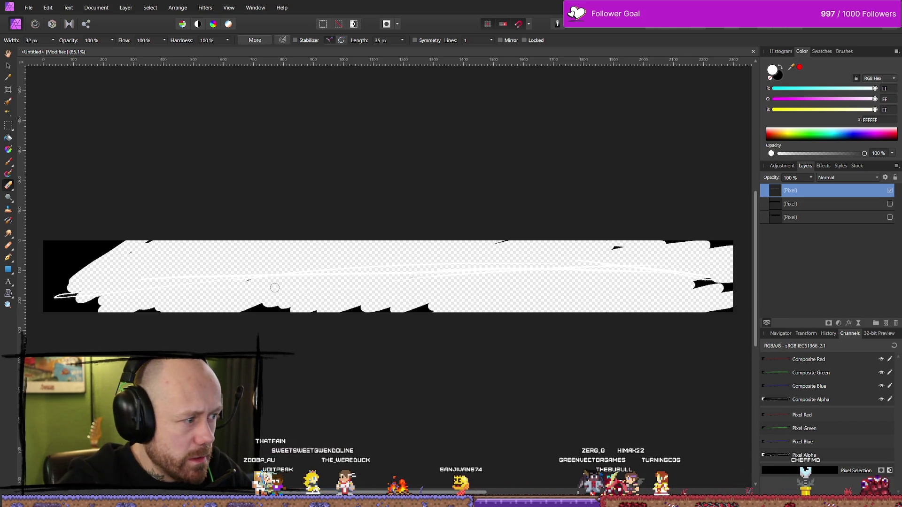
mouse_move(99, 249)
left_mouse_down()
mouse_move(50, 261)
mouse_move(54, 280)
left_mouse_up()
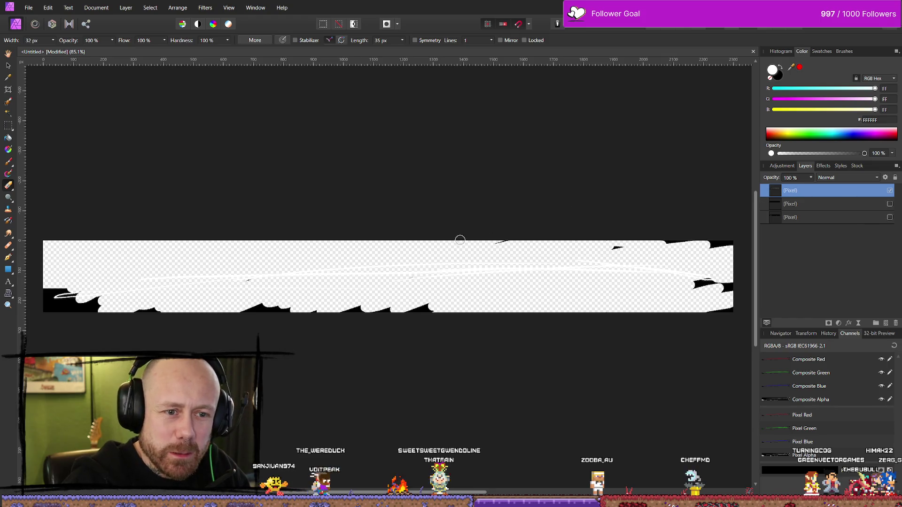
key("e")
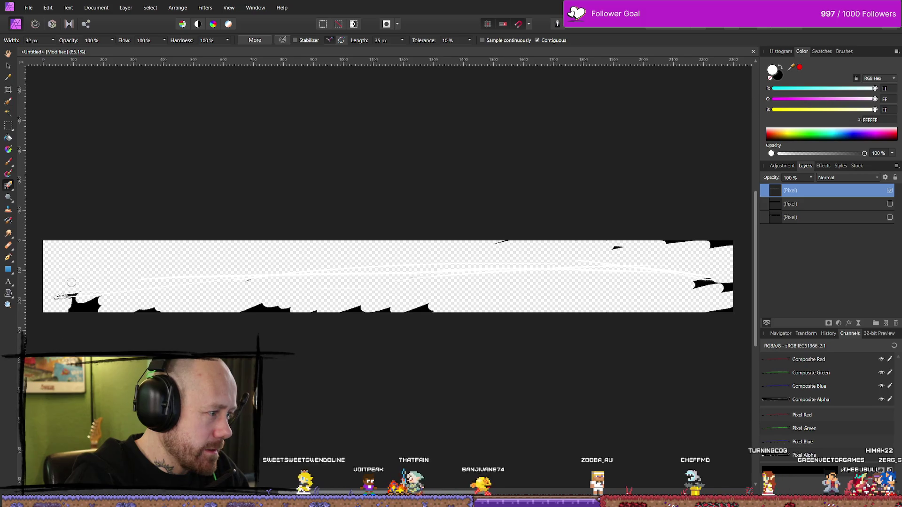
left_click(58, 304)
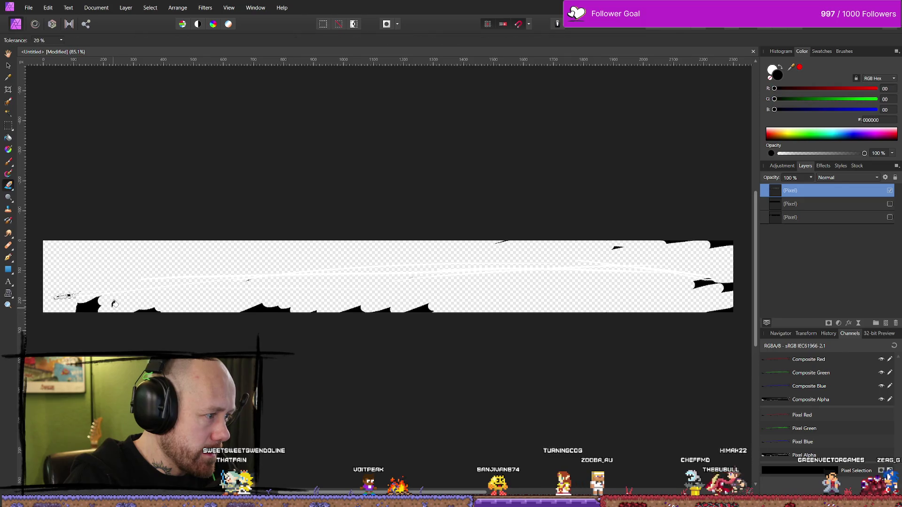
key("e")
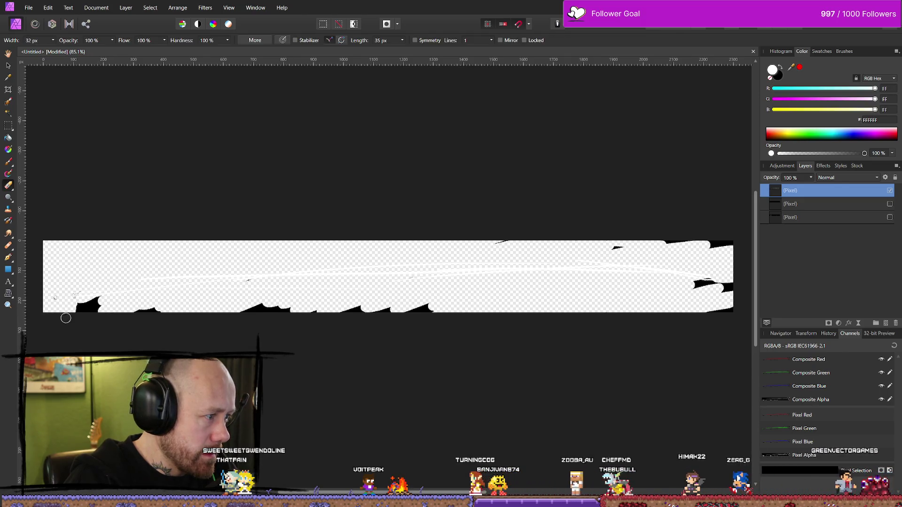
left_click_drag(56, 295, 80, 310)
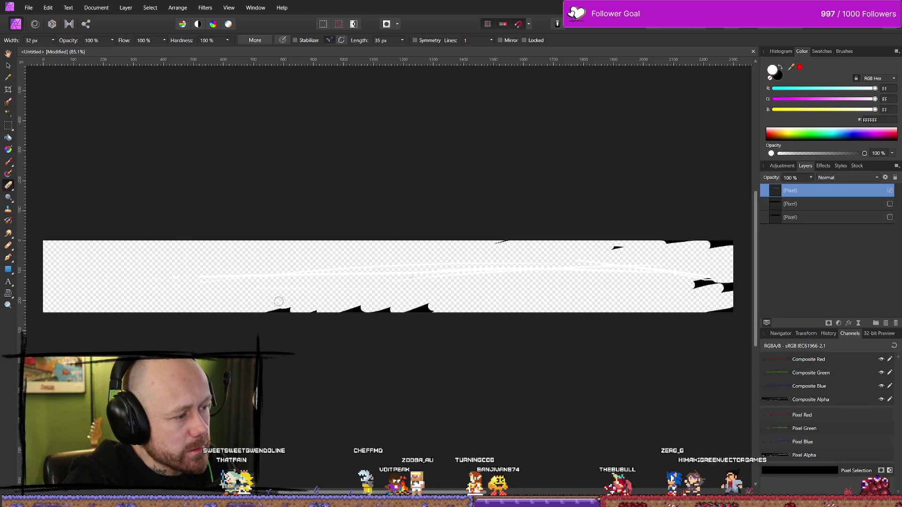
left_click_drag(301, 295, 400, 308)
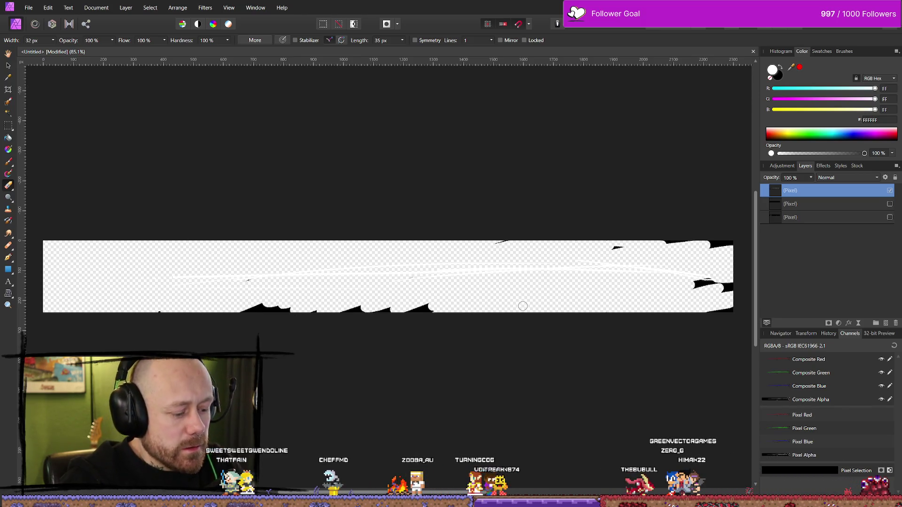
key("ctrl+z")
key("ctrl+z")
key("ctrl+z")
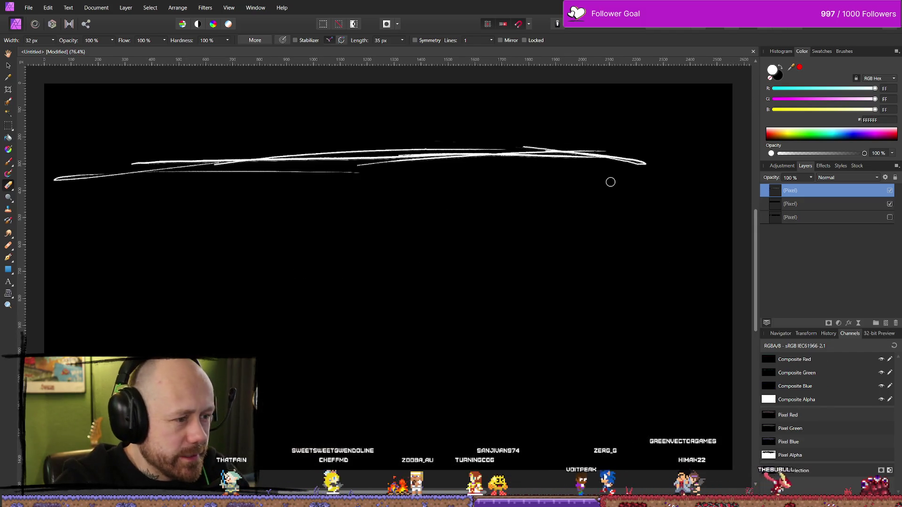
Step: Add a new pixel layer above the black background and paint two long white strokes
left_click(890, 204)
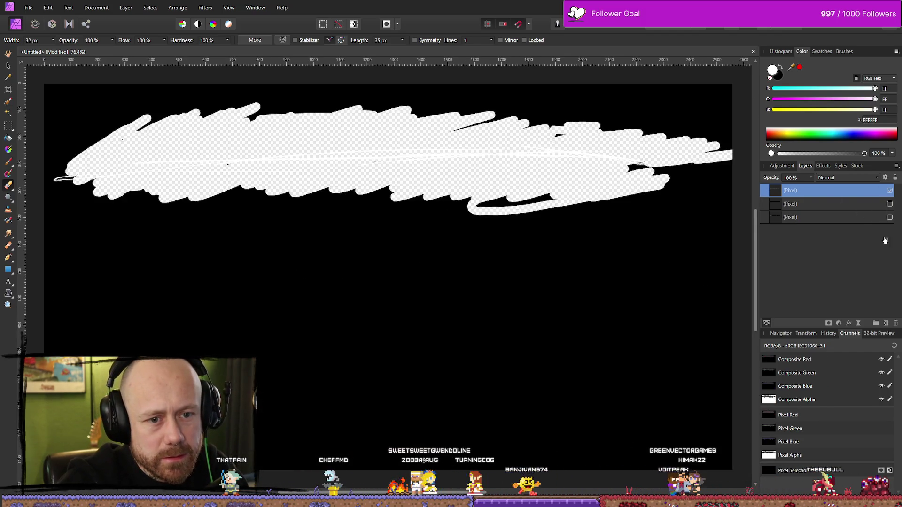
left_click_drag(832, 218, 831, 192)
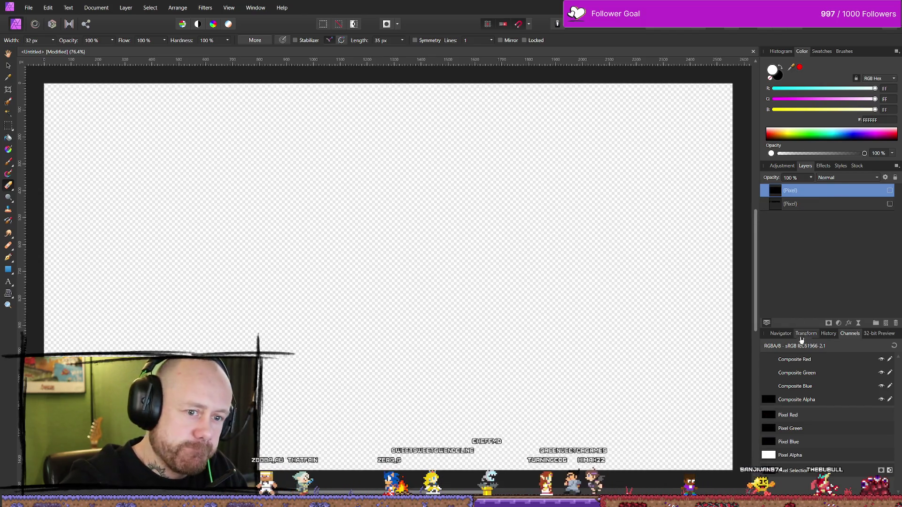
left_click(886, 323)
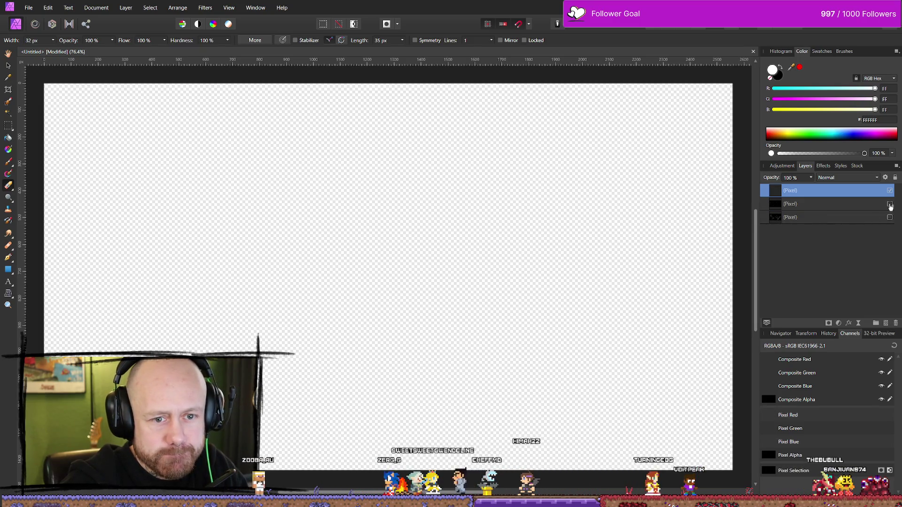
left_click(890, 205)
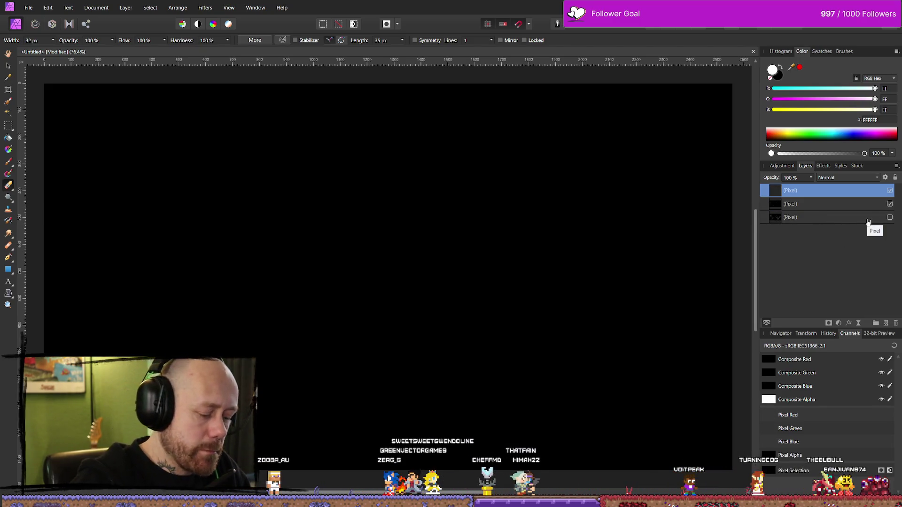
key("b")
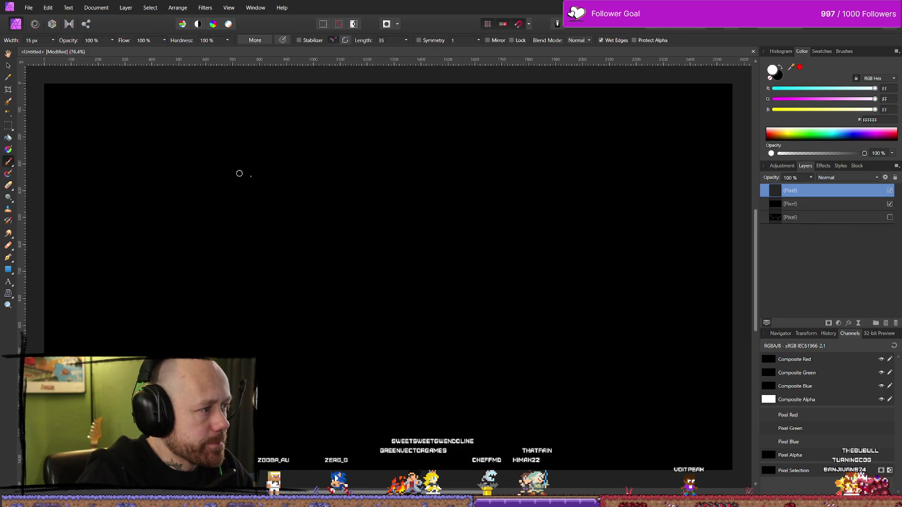
mouse_move(117, 166)
left_mouse_down()
mouse_move(395, 155)
mouse_move(637, 161)
left_mouse_up()
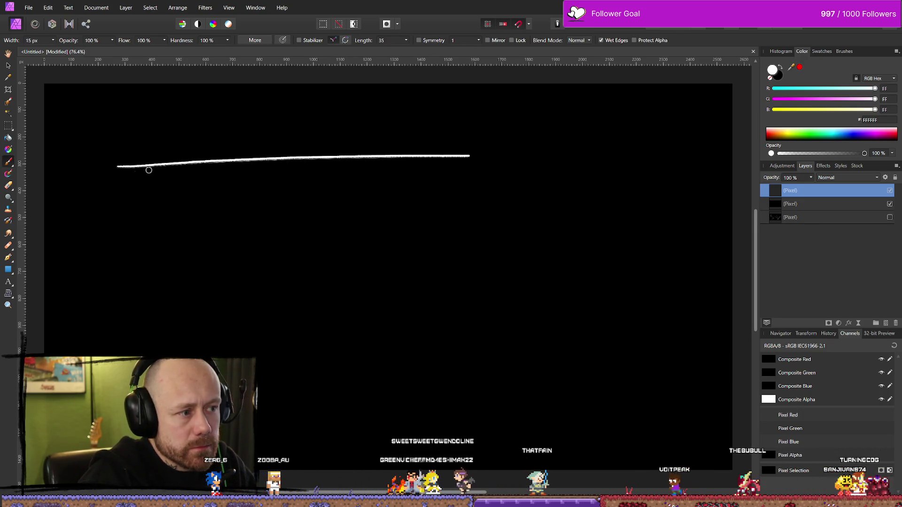
left_click_drag(137, 171, 615, 177)
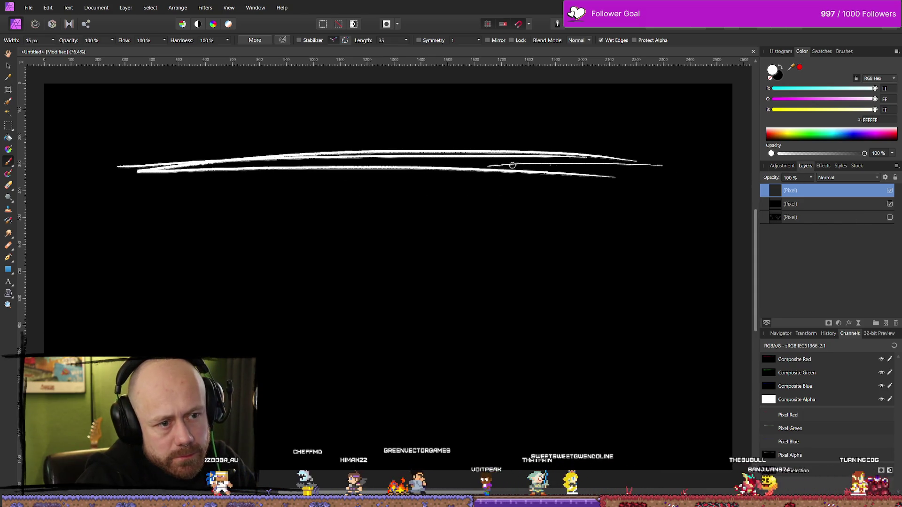
Step: Repaint the divider strokes repeatedly, undoing each unsatisfying attempt
key("ctrl+z")
left_click_drag(443, 161, 719, 164)
key("ctrl+z")
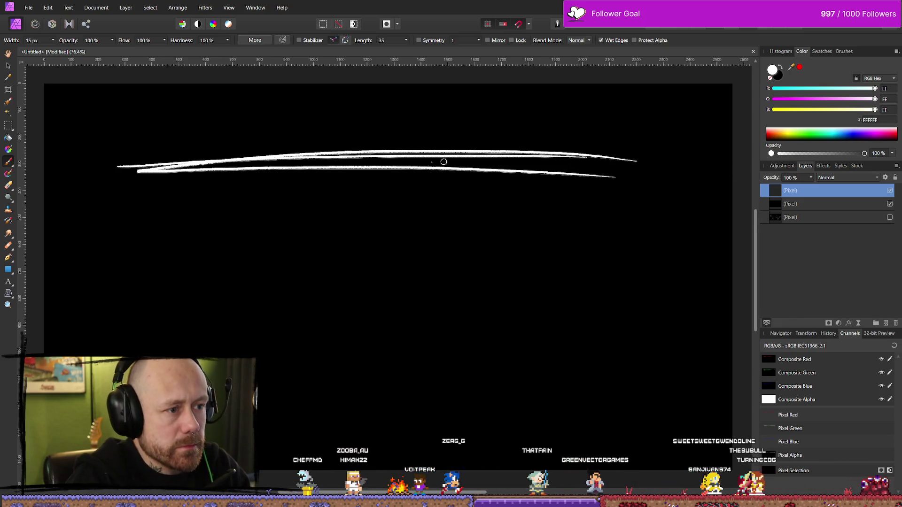
left_click_drag(412, 159, 660, 166)
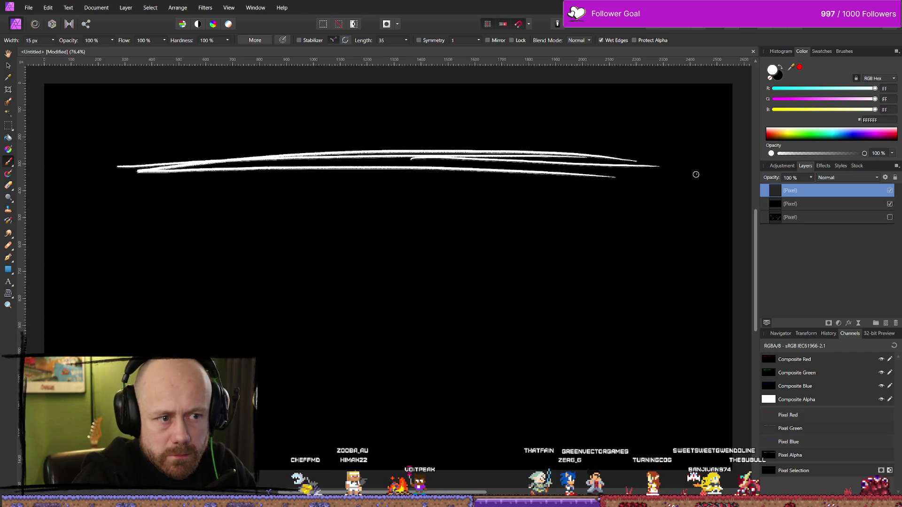
key("ctrl+z")
key("ctrl+z")
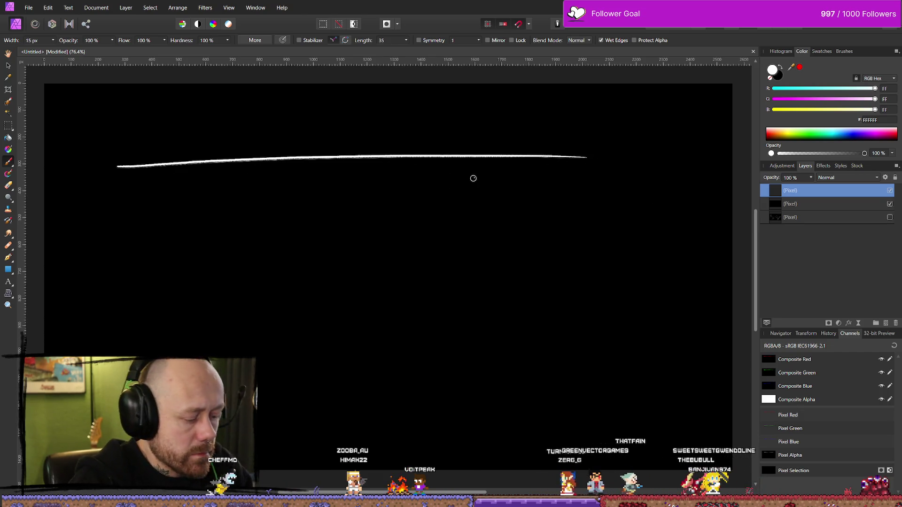
mouse_move(110, 153)
left_mouse_down()
mouse_move(202, 141)
mouse_move(454, 148)
left_mouse_up()
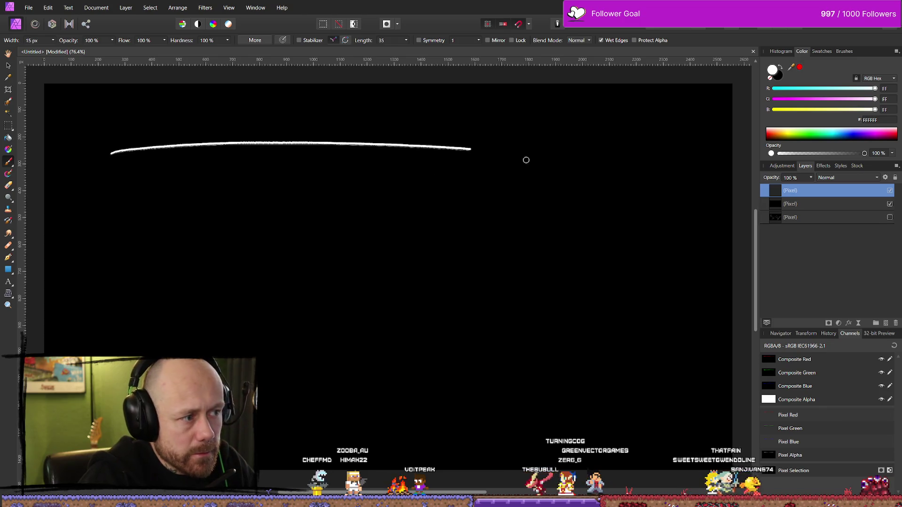
mouse_move(225, 187)
left_mouse_down()
mouse_move(380, 162)
mouse_move(667, 166)
left_mouse_up()
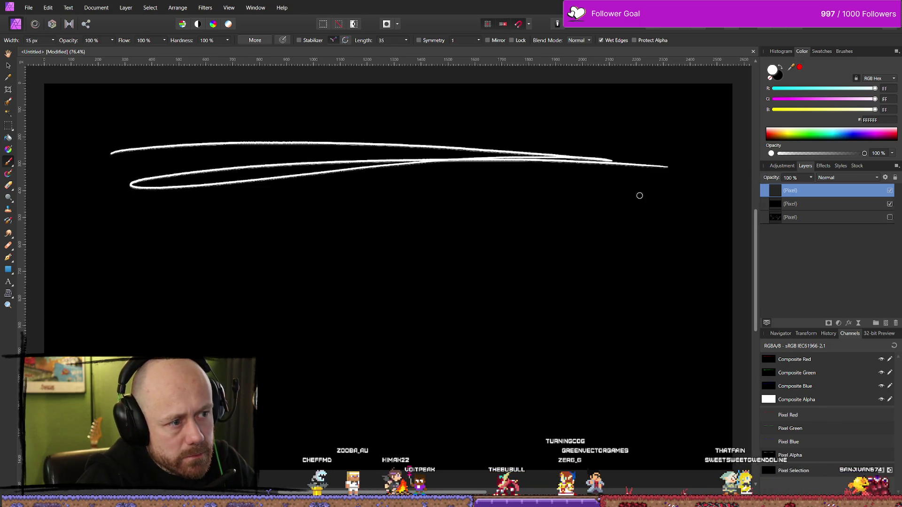
key("ctrl+z")
key("ctrl+z")
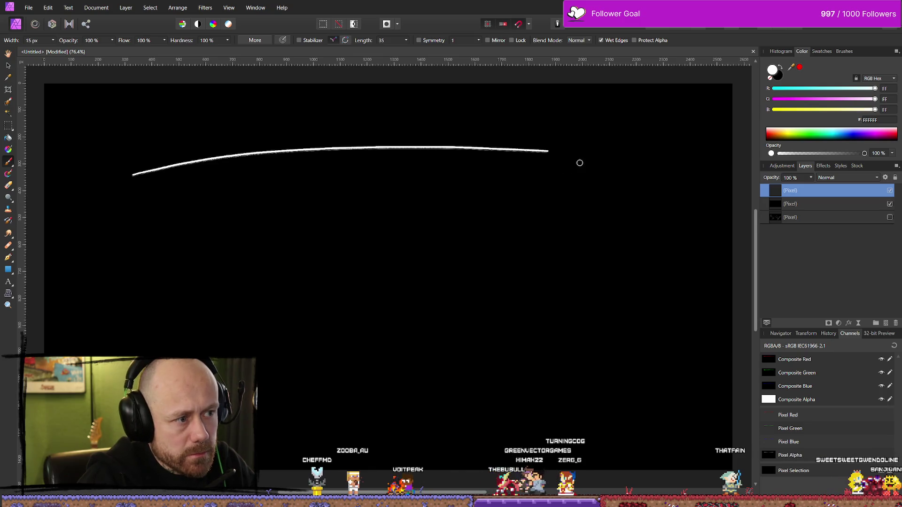
left_click_drag(255, 147, 259, 147)
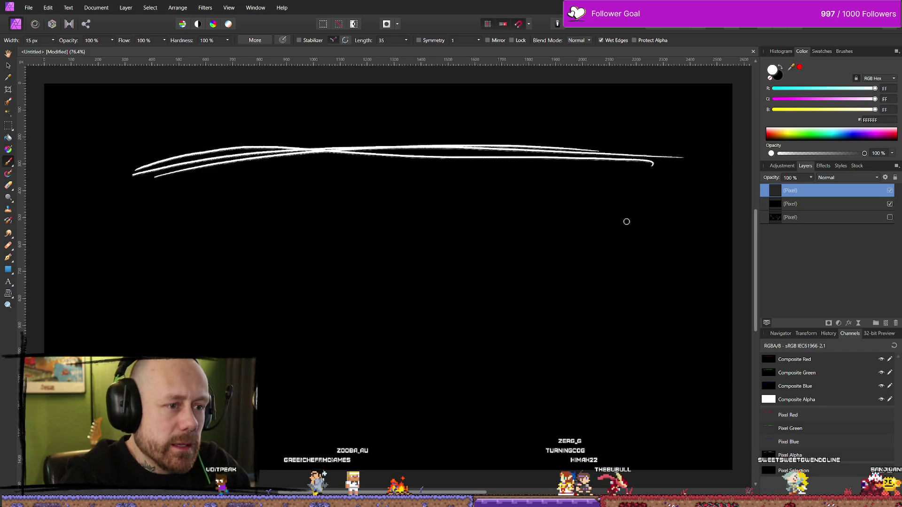
key("ctrl+z")
key("ctrl+z")
key("ctrl+z")
mouse_move(134, 166)
left_mouse_down()
mouse_move(455, 136)
mouse_move(675, 141)
mouse_move(66, 189)
left_mouse_up()
key("ctrl+z")
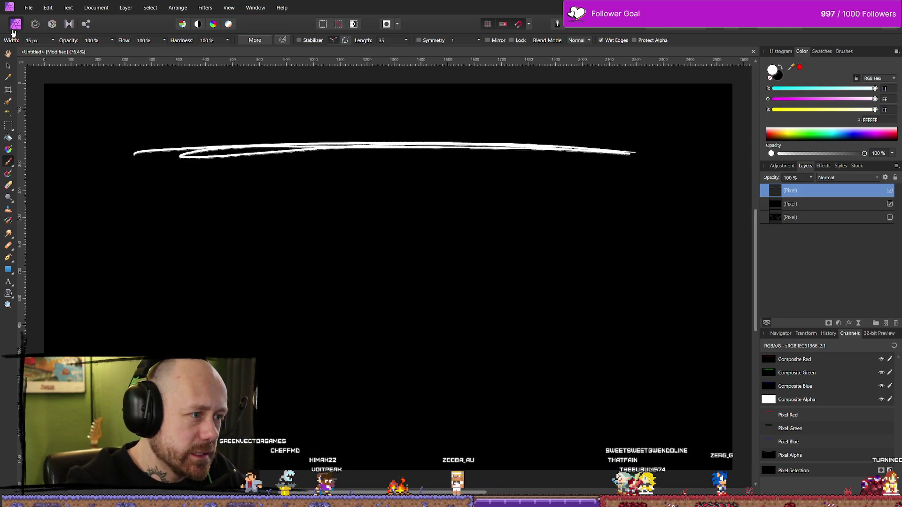
Step: Crop the canvas to a 2015x164 strip around the white stroke
left_click(9, 90)
left_click_drag(45, 84, 110, 132)
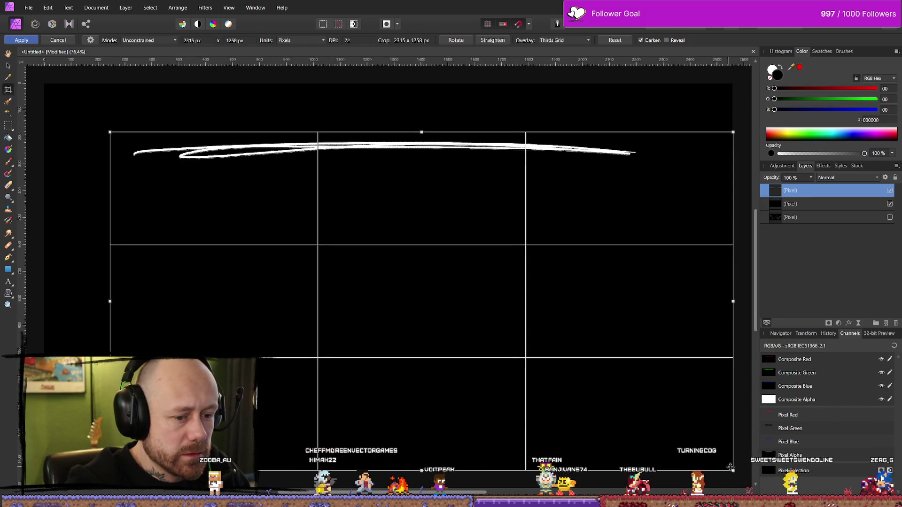
mouse_move(735, 472)
left_mouse_down()
mouse_move(642, 234)
mouse_move(653, 177)
left_mouse_up()
key("h")
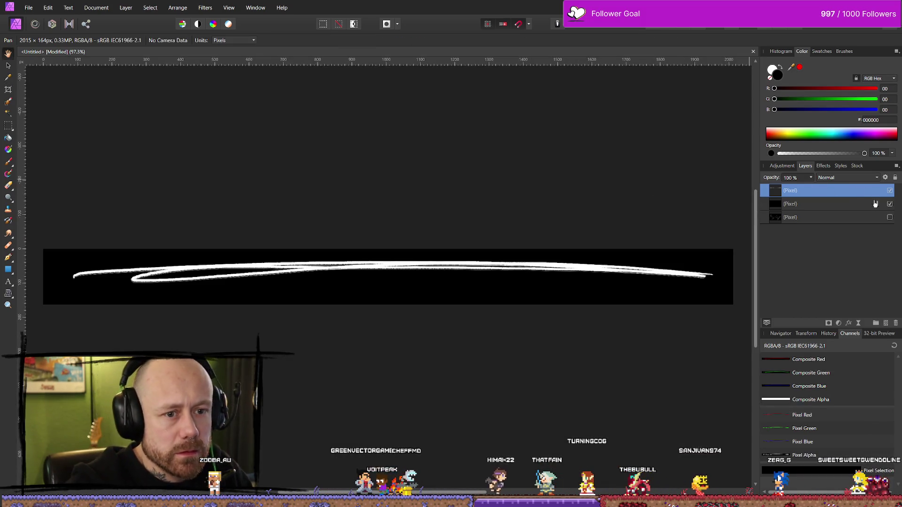
Step: Hide the black background and start an export, then cancel the save
left_click(890, 204)
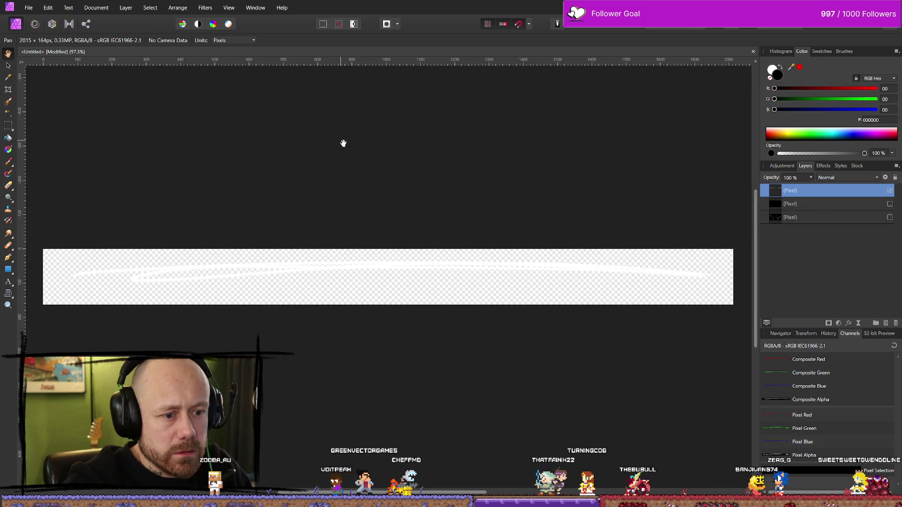
left_click(30, 8)
left_click(120, 221)
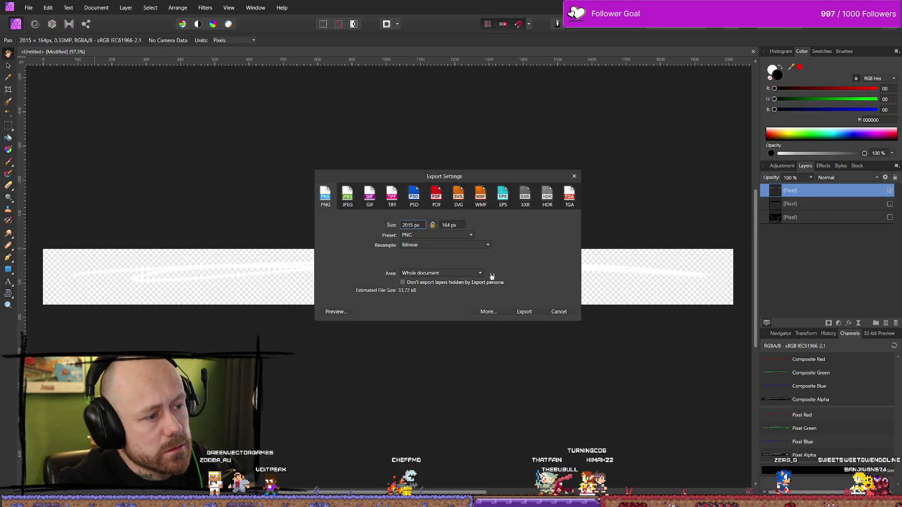
left_click(525, 313)
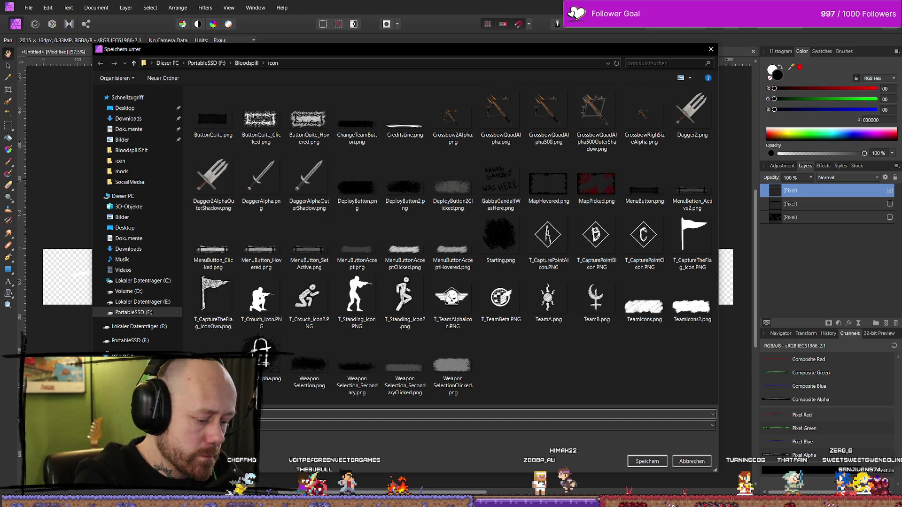
key("Escape")
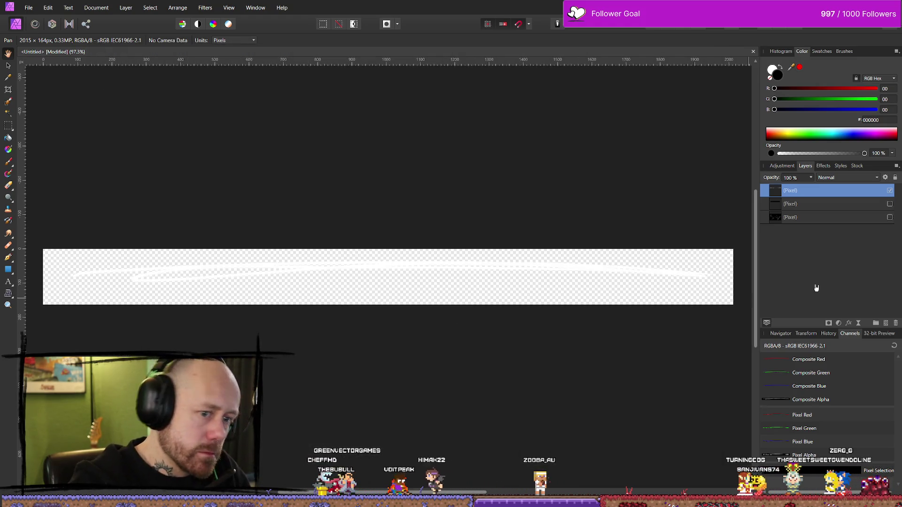
Step: Restore the full 2560 × 1440 black canvas, hide the stroke layer, and pick a white Paint Brush
left_click(890, 204)
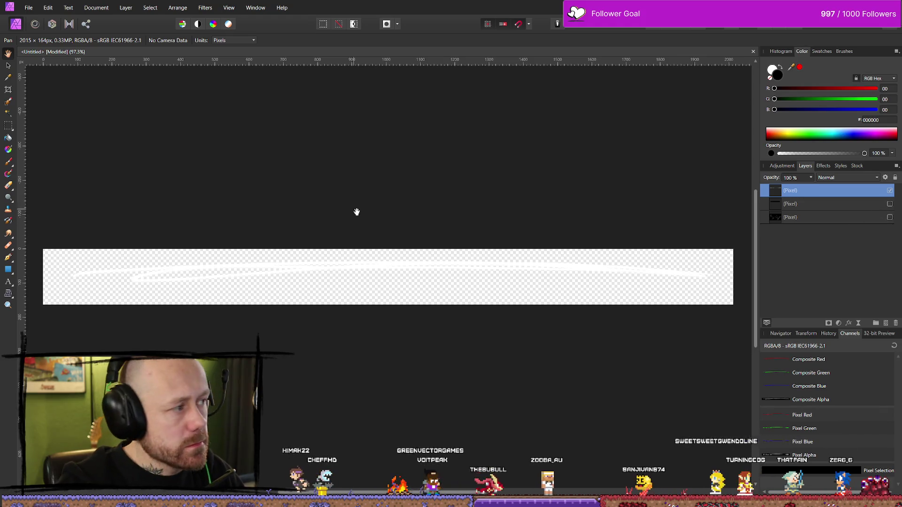
key("ctrl+z")
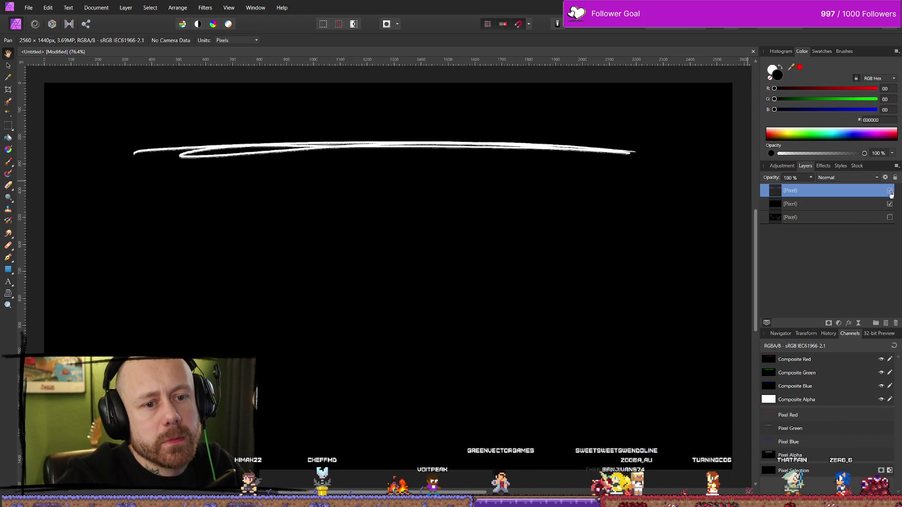
left_click(889, 190)
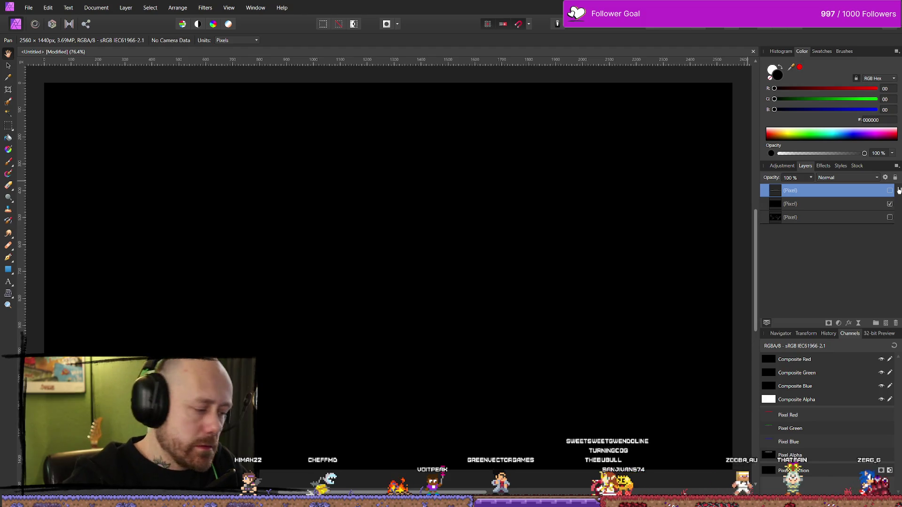
key("b")
key("x")
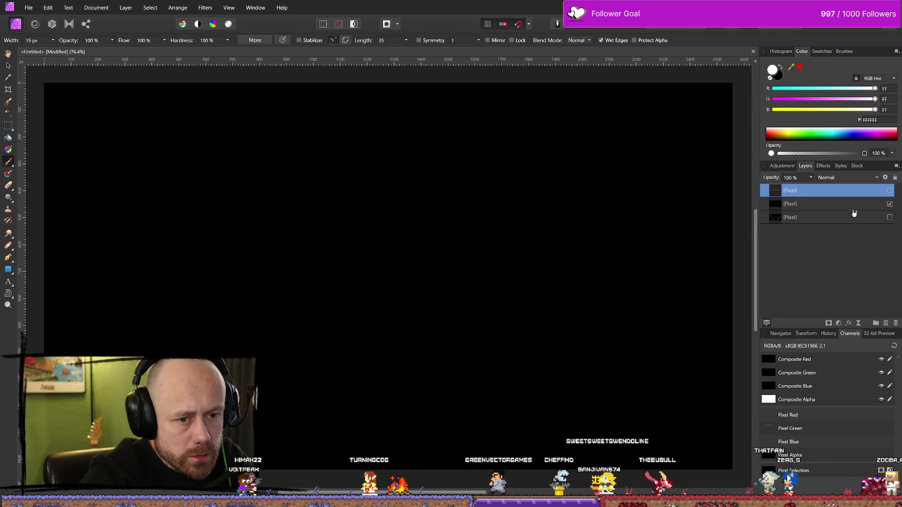
Step: Add a new empty Pixel layer and hide the old scribble layer
left_click(890, 190)
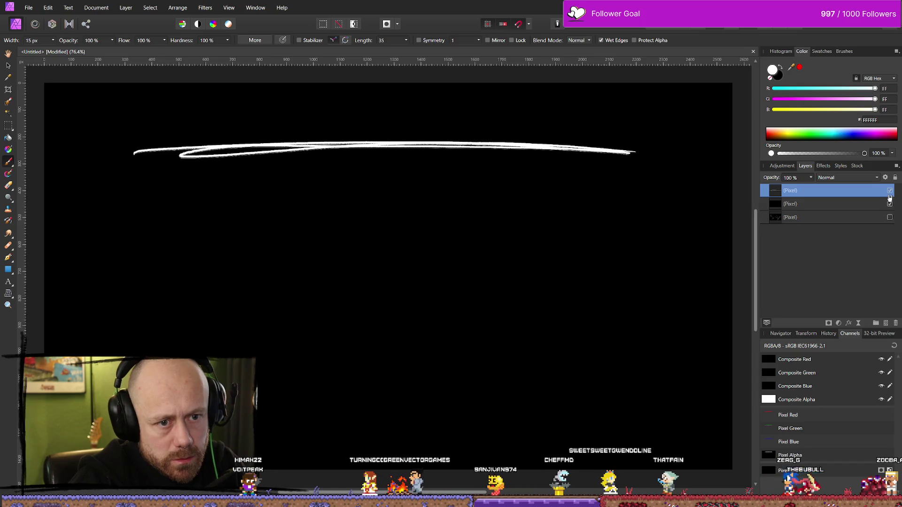
left_click(886, 323)
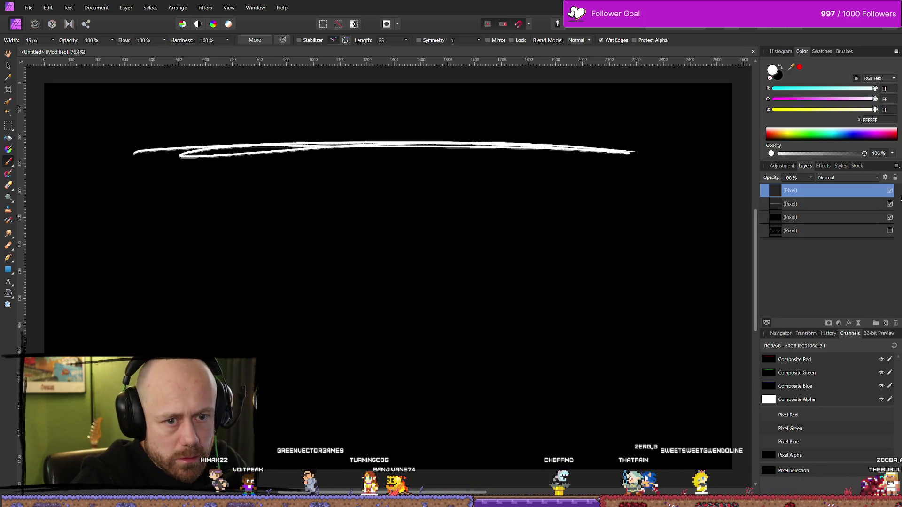
left_click(890, 204)
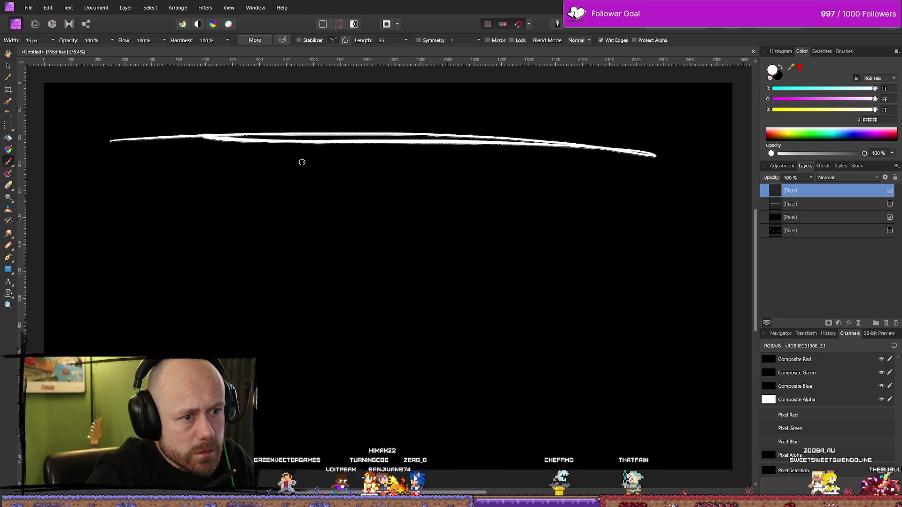
Step: Paint several test white strokes across the canvas, undoing each one
left_click_drag(150, 148, 657, 149)
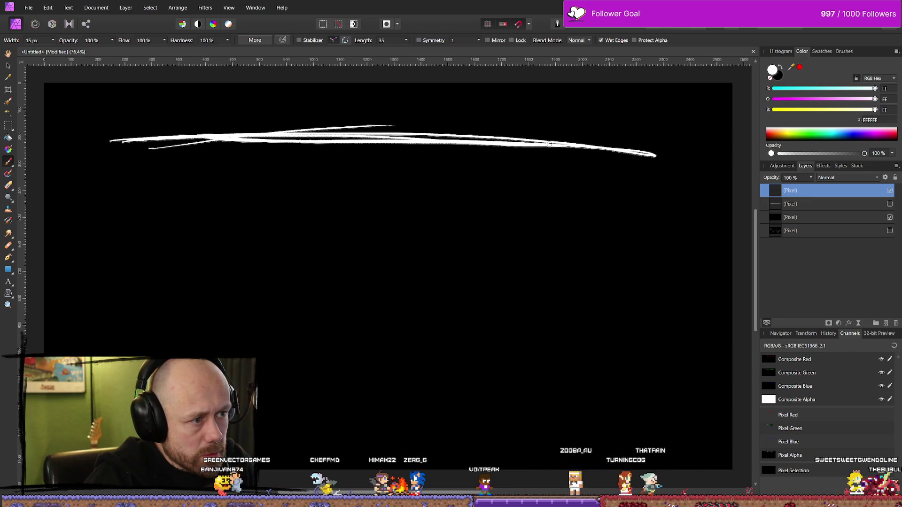
key("ctrl+z")
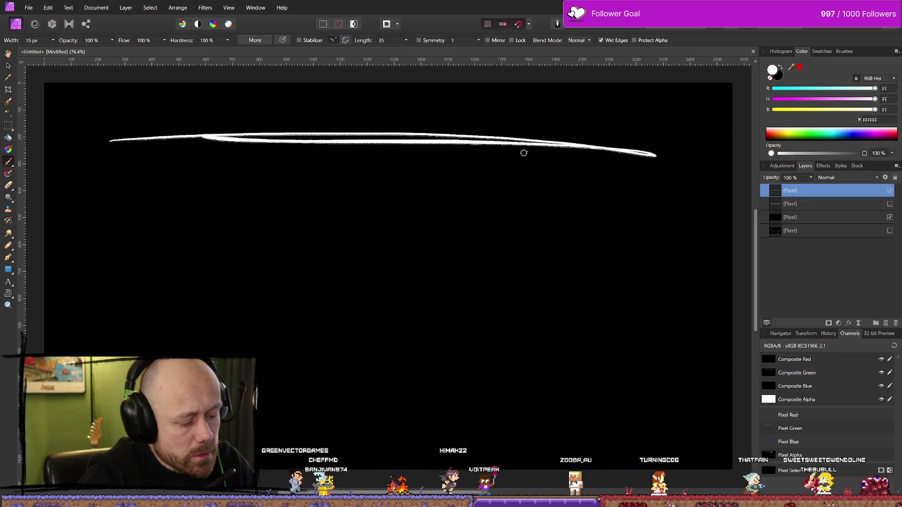
key("Delete")
mouse_move(100, 148)
left_mouse_down()
mouse_move(630, 148)
mouse_move(286, 144)
left_mouse_up()
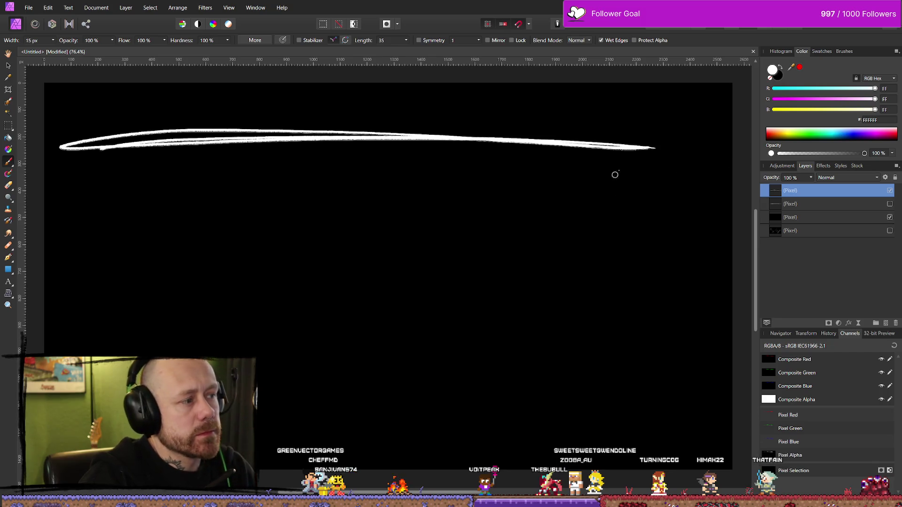
key("Delete")
mouse_move(327, 155)
left_mouse_down()
mouse_move(629, 146)
mouse_move(101, 167)
mouse_move(411, 137)
mouse_move(637, 135)
left_mouse_up()
key("Delete")
mouse_move(155, 138)
left_mouse_down()
mouse_move(499, 135)
mouse_move(552, 145)
mouse_move(268, 167)
mouse_move(202, 153)
mouse_move(480, 138)
left_mouse_up()
key("Delete")
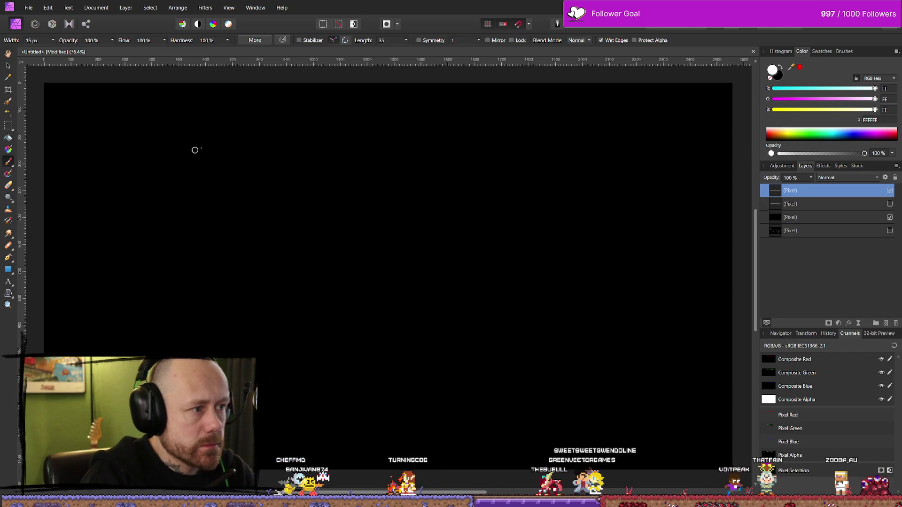
Step: Try a few looping and long white strokes near the top, then undo them all
left_click_drag(198, 149, 362, 137)
mouse_move(443, 156)
left_mouse_down()
mouse_move(137, 169)
mouse_move(395, 151)
left_mouse_up()
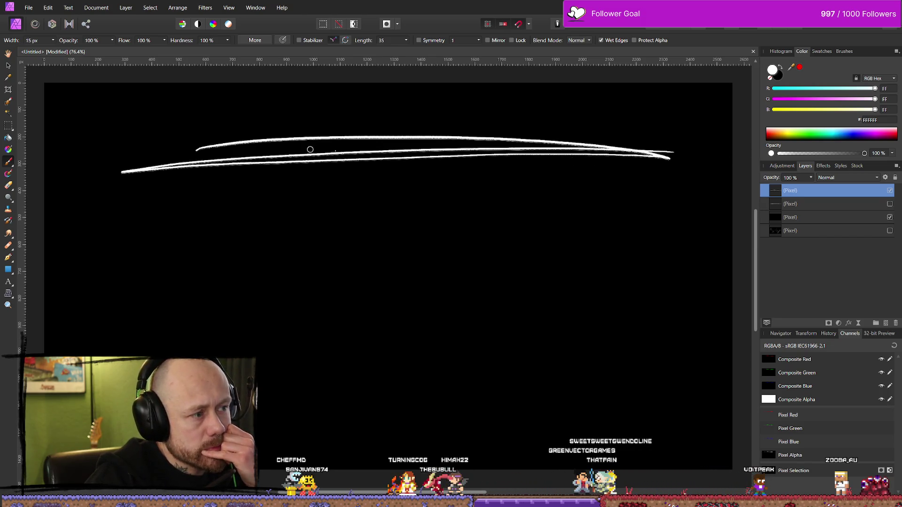
key("Delete")
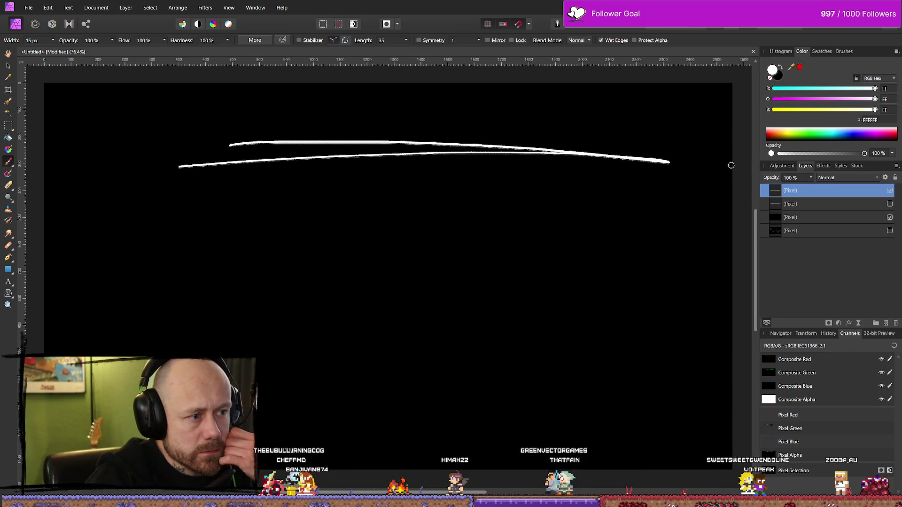
key("Delete")
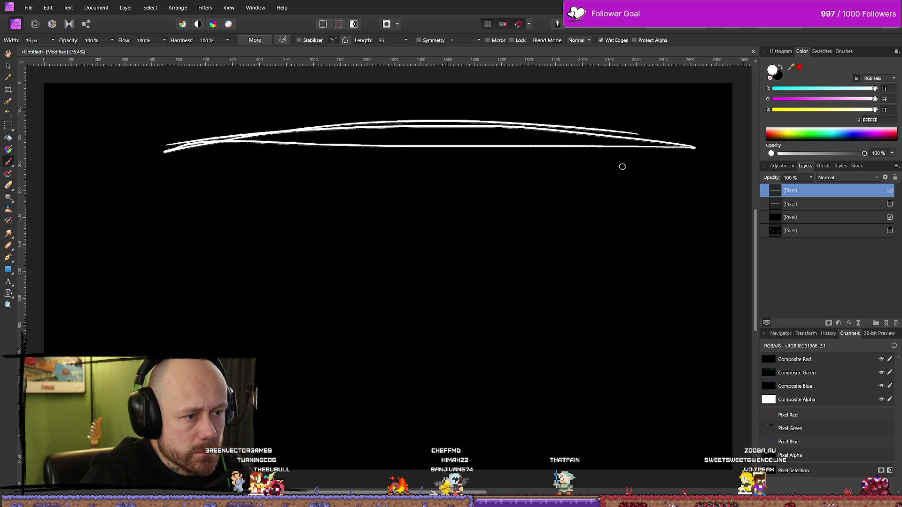
key("Delete")
left_click_drag(232, 151, 624, 156)
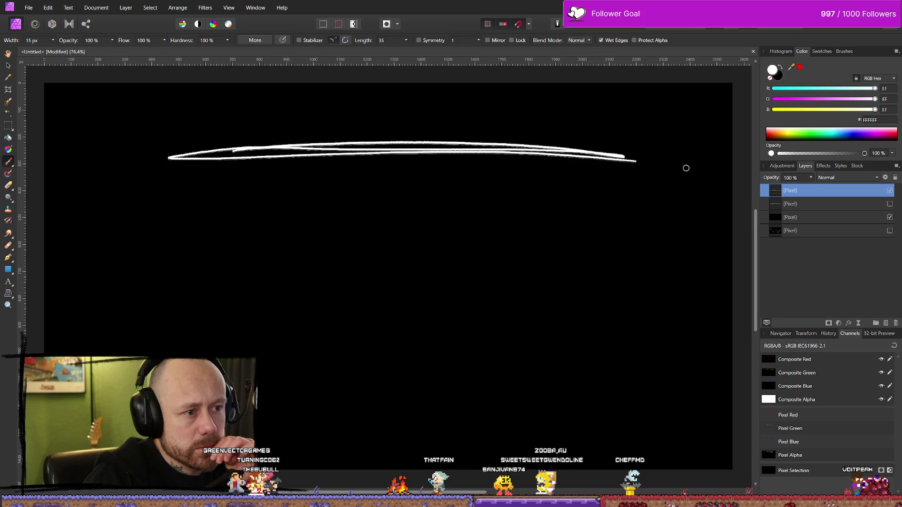
key("Delete")
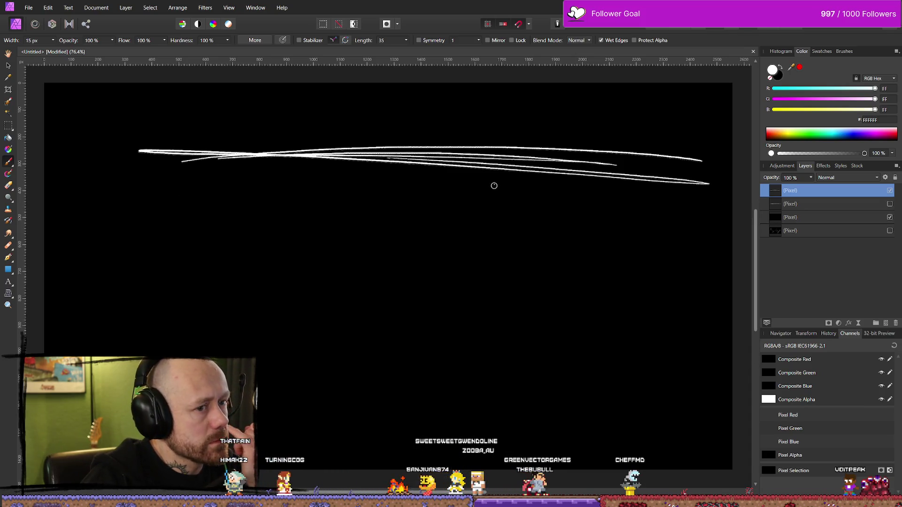
key("ctrl+z")
key("ctrl+z")
key("ctrl+z")
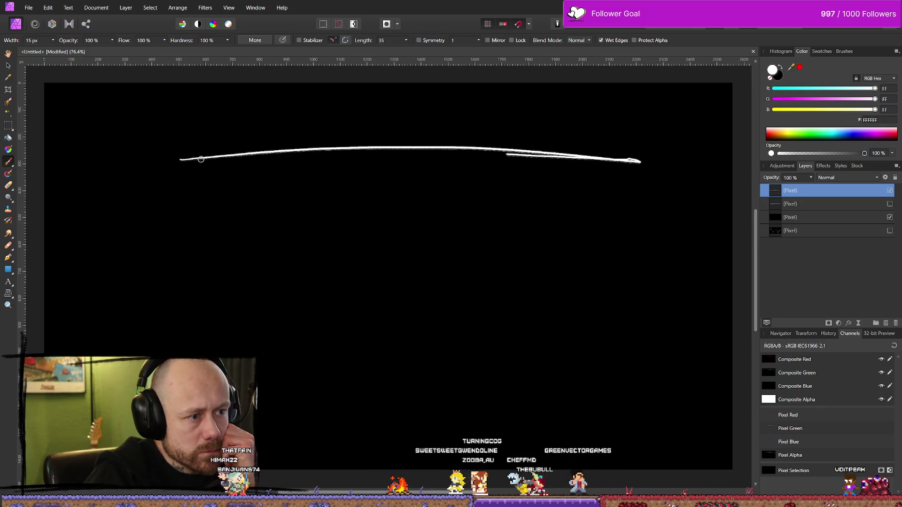
Step: Redraw until three overlapping long white strokes form the final hand-drawn line
left_click_drag(329, 149, 625, 152)
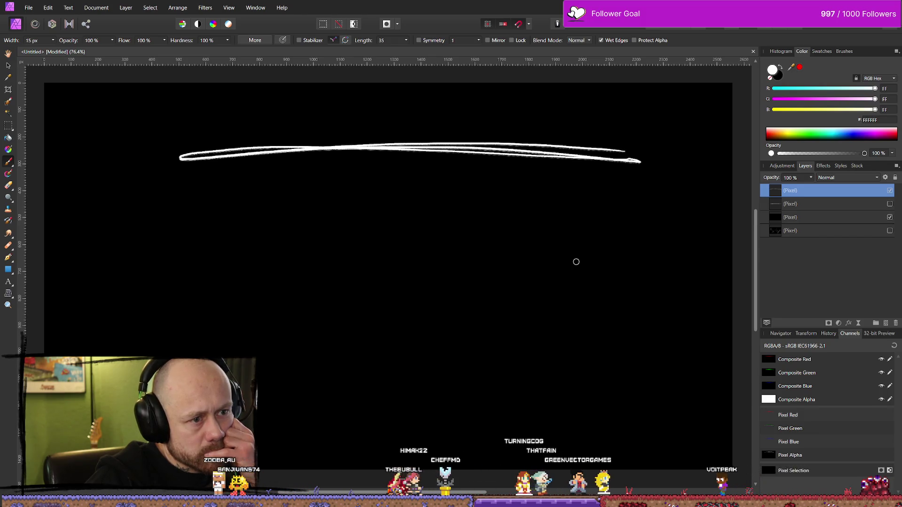
key("ctrl+z")
key("ctrl+z")
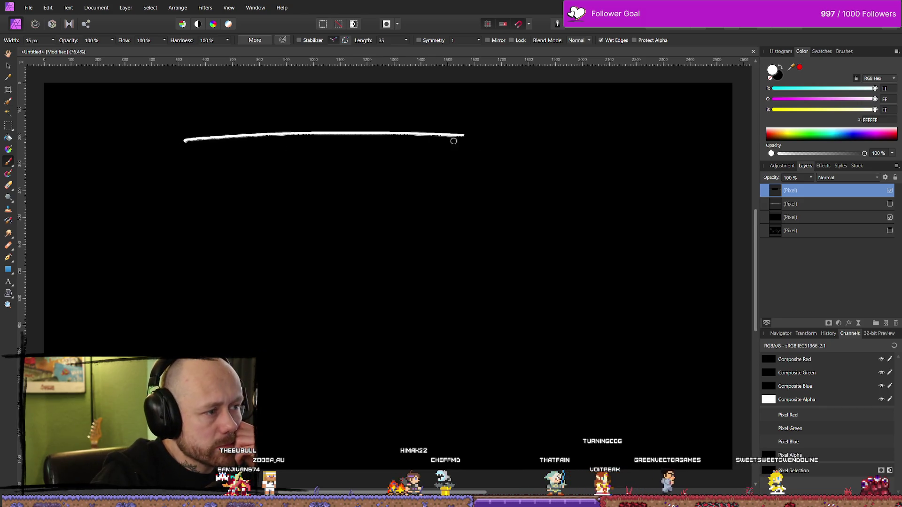
left_click_drag(145, 153, 536, 142)
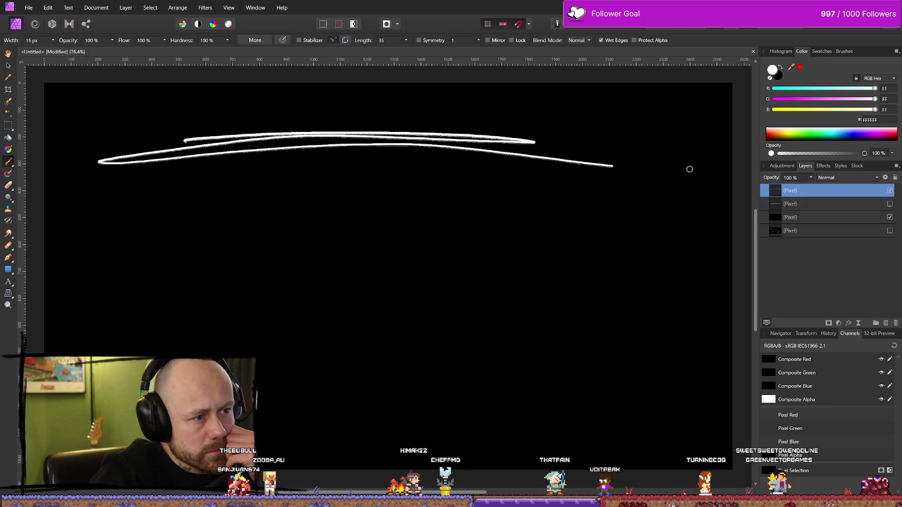
key("ctrl+z")
key("ctrl+z")
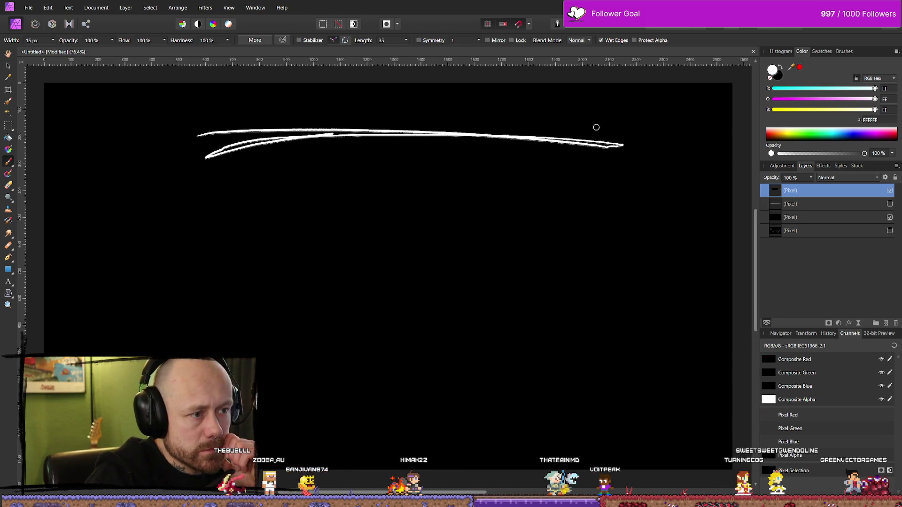
key("ctrl+z")
key("ctrl+z")
left_click_drag(206, 151, 612, 161)
mouse_move(611, 159)
left_mouse_down()
mouse_move(344, 152)
mouse_move(368, 171)
mouse_move(500, 169)
mouse_move(401, 163)
left_mouse_up()
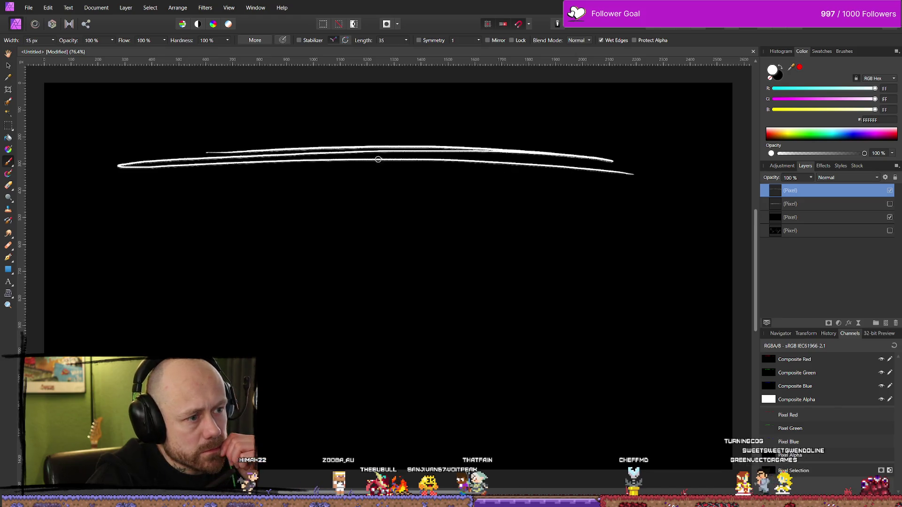
left_click_drag(231, 161, 603, 161)
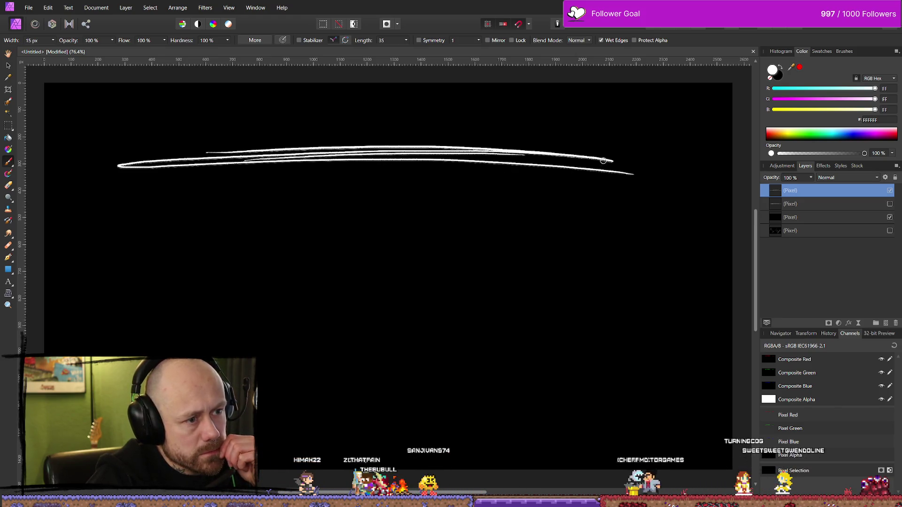
scroll(434, 202, "down", 5)
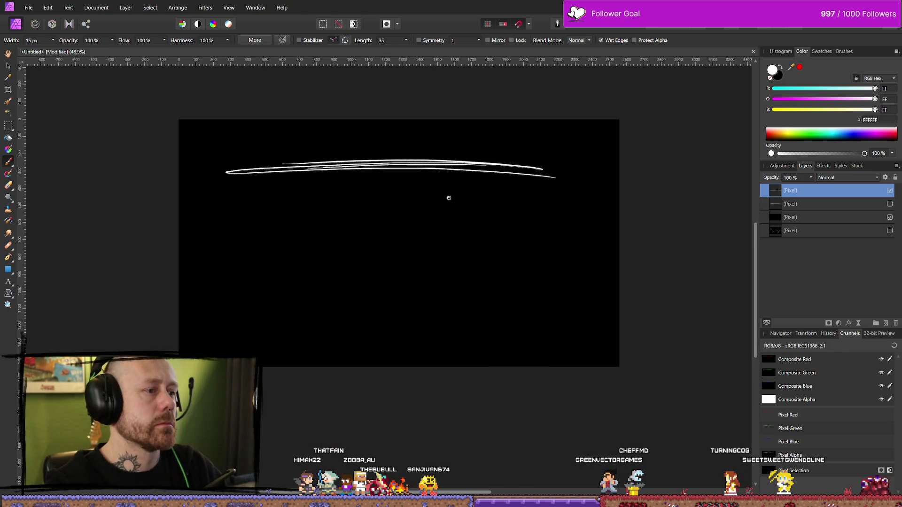
Step: Crop to a 1992 × 259 px strip around the white line and hide the black background
scroll(433, 148, "up", 5)
scroll(298, 141, "down", 1)
left_click(8, 90)
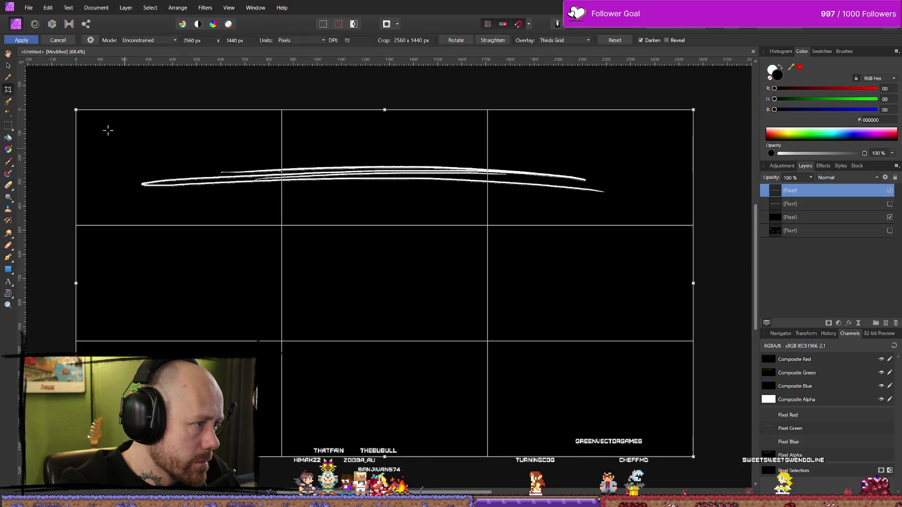
mouse_move(75, 112)
left_mouse_down()
mouse_move(103, 125)
mouse_move(112, 153)
left_mouse_up()
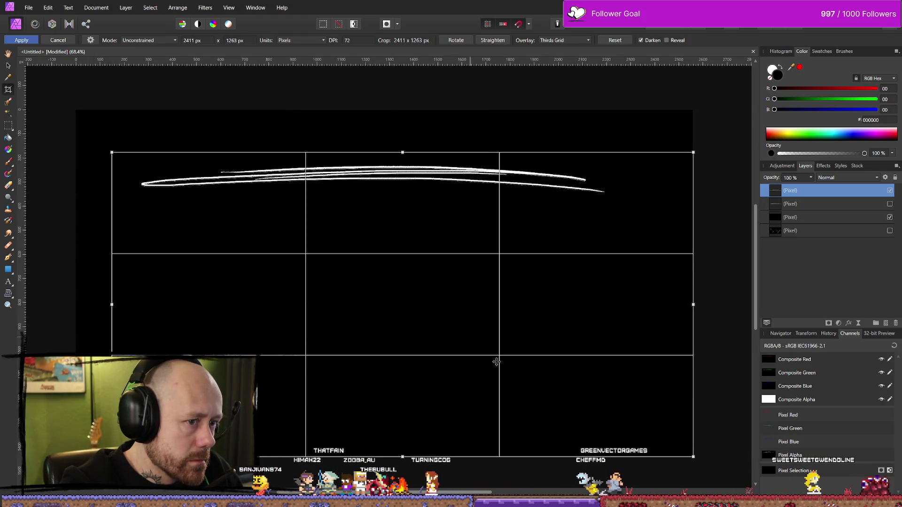
mouse_move(694, 457)
left_mouse_down()
mouse_move(603, 294)
mouse_move(629, 214)
left_mouse_up()
left_click_drag(112, 184, 133, 184)
left_click_drag(628, 183, 614, 184)
key("Return")
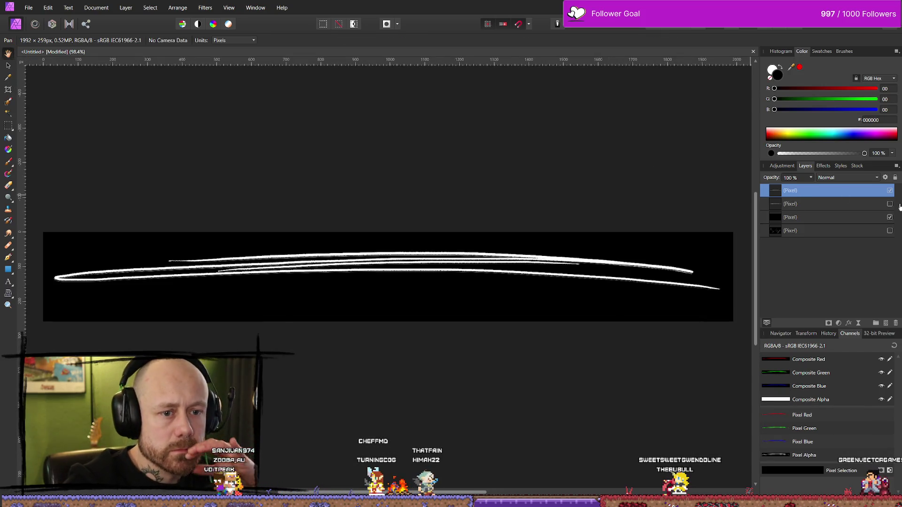
left_click(889, 217)
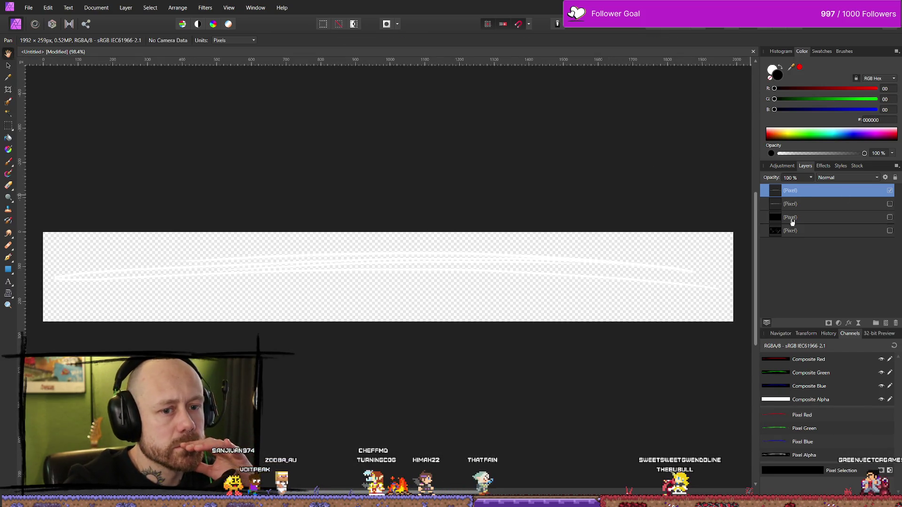
Step: Start exporting the cropped line image, then cancel the Save As dialog
left_click(29, 8)
left_click(42, 222)
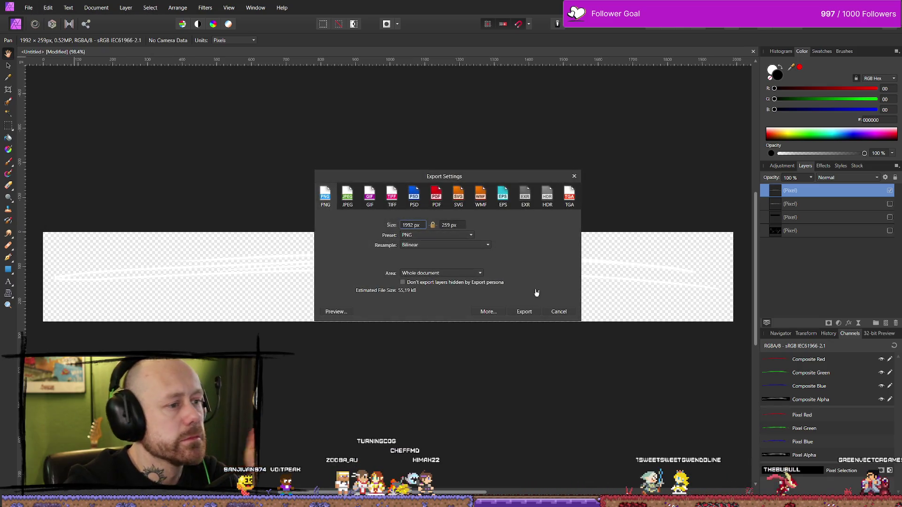
left_click(521, 311)
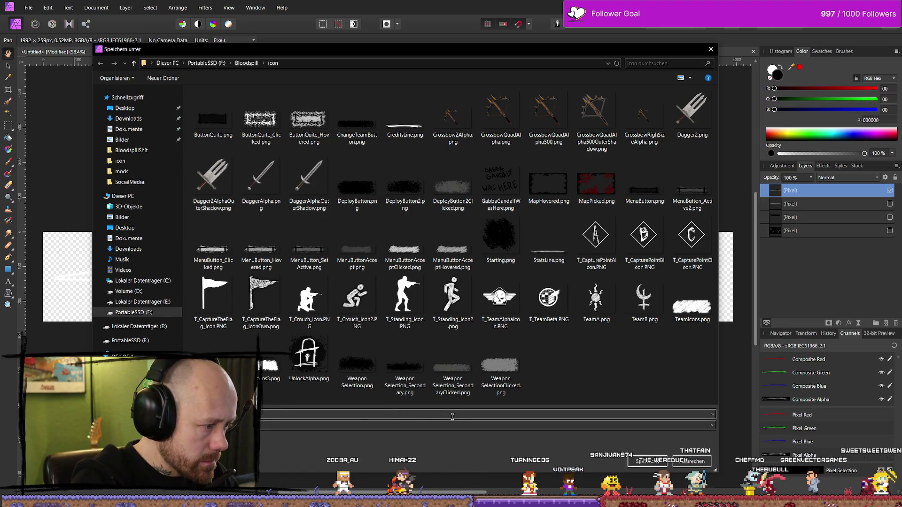
key("Escape")
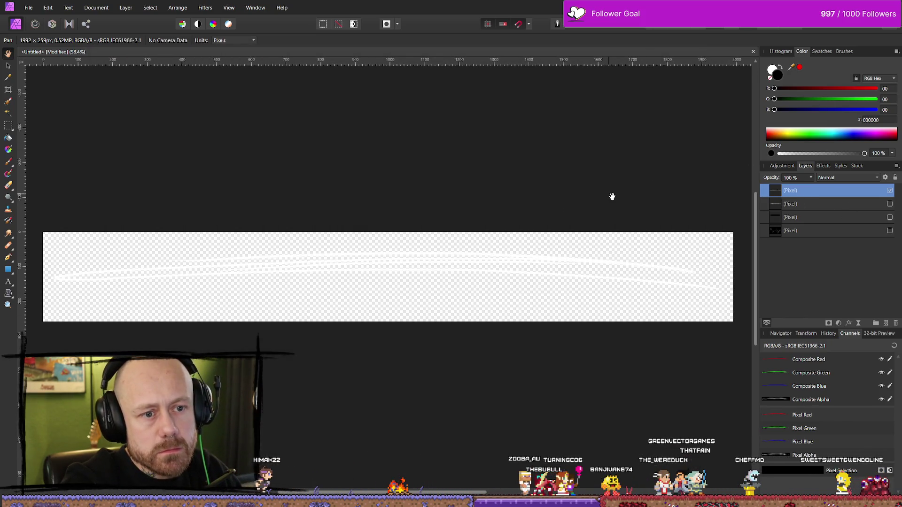
Step: Undo back to the lines over the black background, hide the top layer, and return to Unreal
key("ctrl+z")
key("ctrl+z")
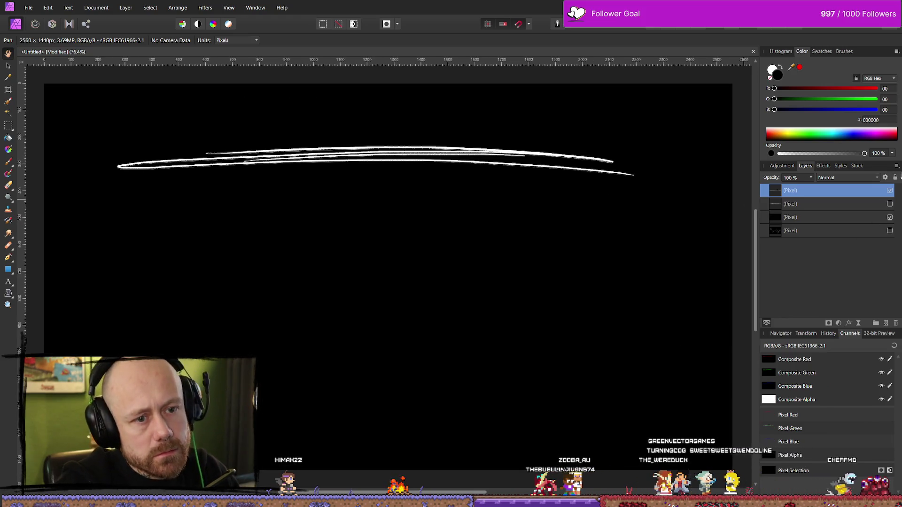
left_click(889, 191)
key("alt+Tab")
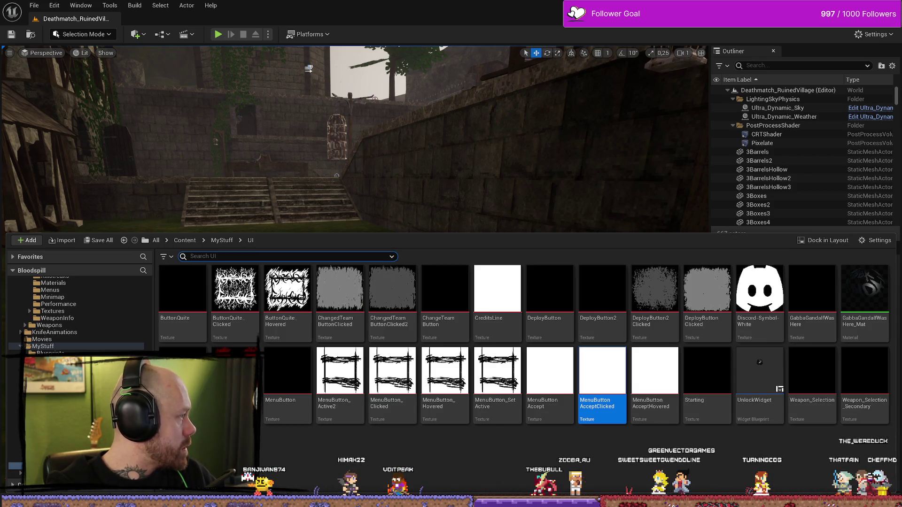
Step: Close the Content Drawer and switch to the WB_MainMenu widget blueprint editor
key("ctrl+space")
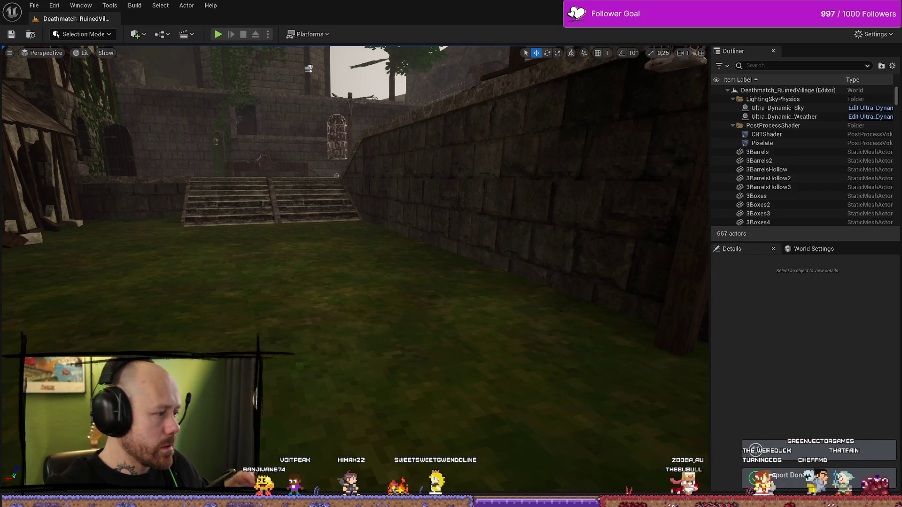
key("alt+Tab")
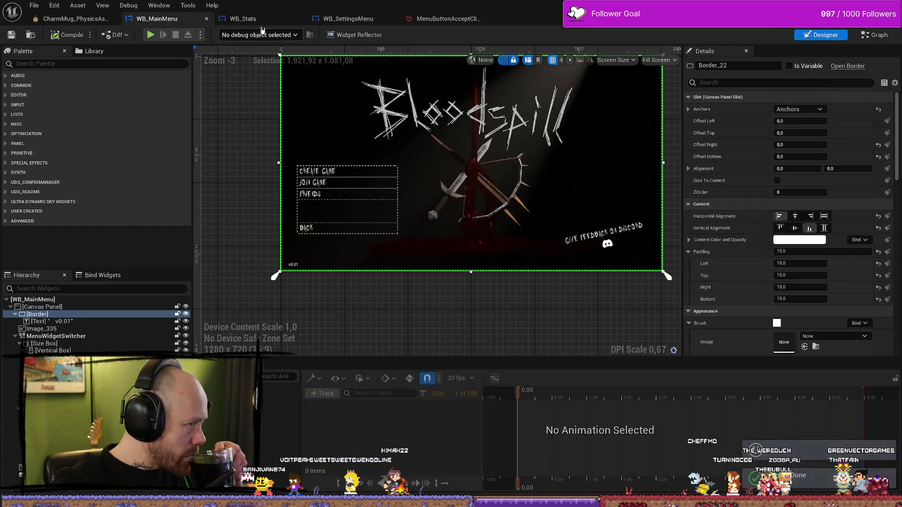
Step: Open WB_Stats in Designer and delete the old CreditsLine image
left_click(253, 19)
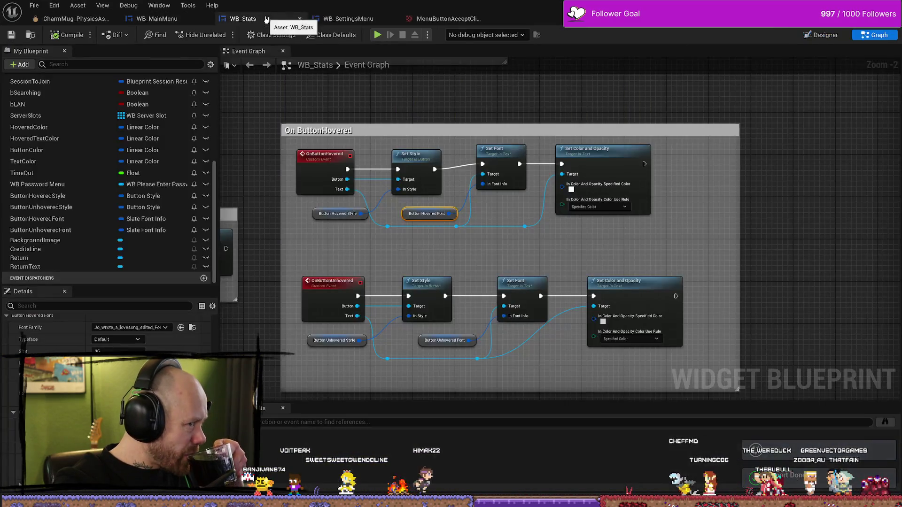
left_click(825, 35)
left_click(383, 179)
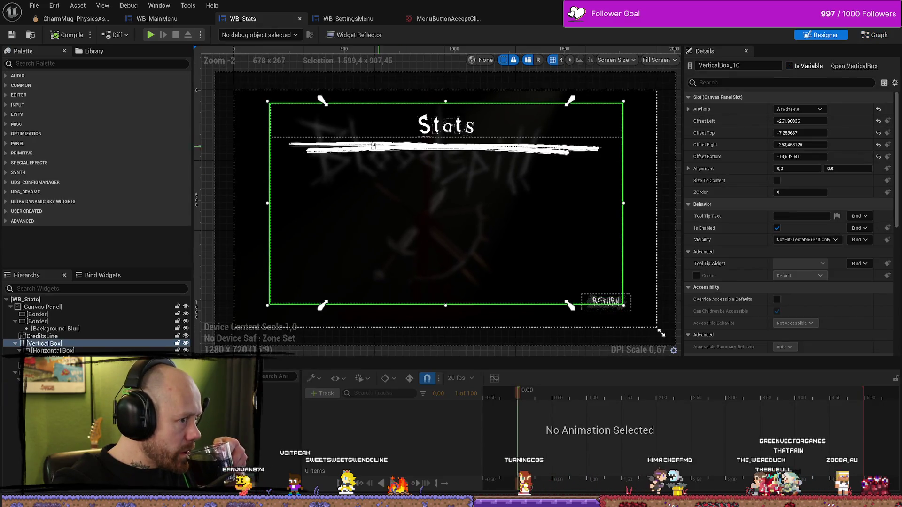
left_click(90, 336)
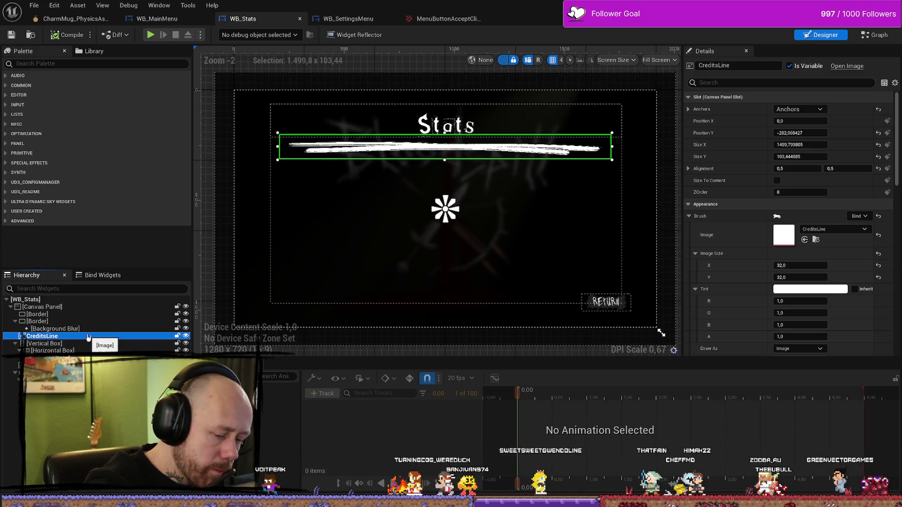
key("Delete")
Step: Move the Vertical Box's top-left and top-right anchors to its own corners
left_click(87, 337)
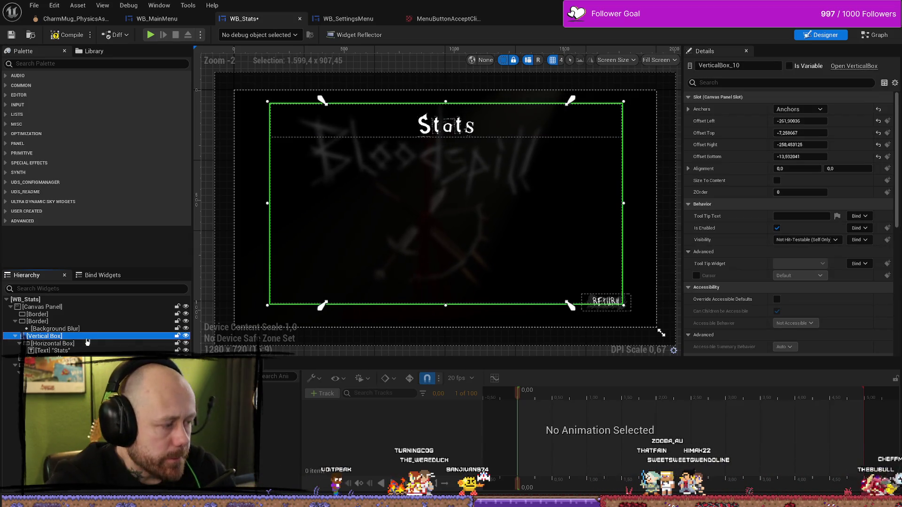
left_click(80, 344)
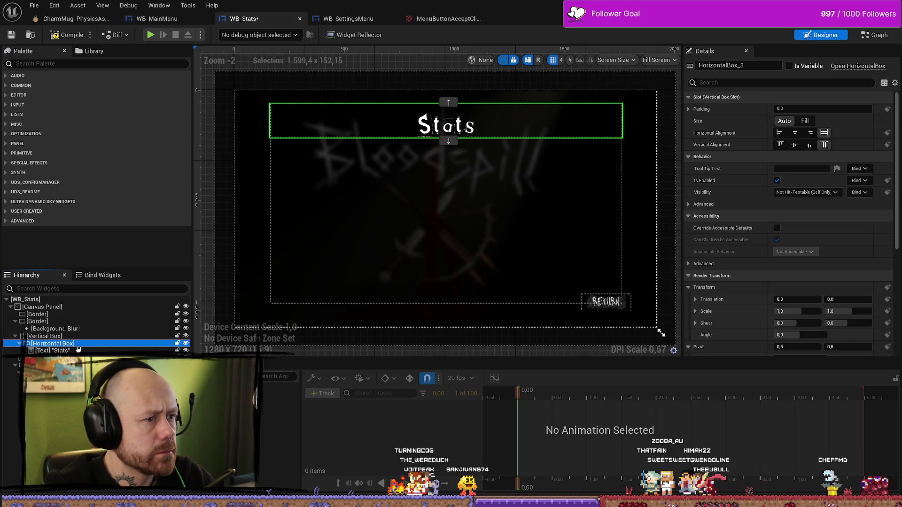
left_click(71, 351)
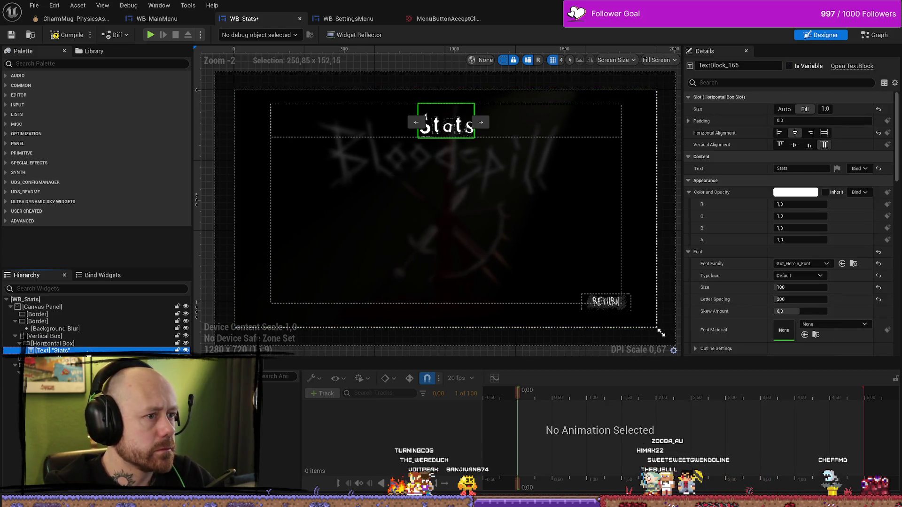
left_click(56, 339)
left_click_drag(316, 96, 270, 99)
left_click_drag(567, 106, 626, 104)
left_click_drag(271, 100, 268, 102)
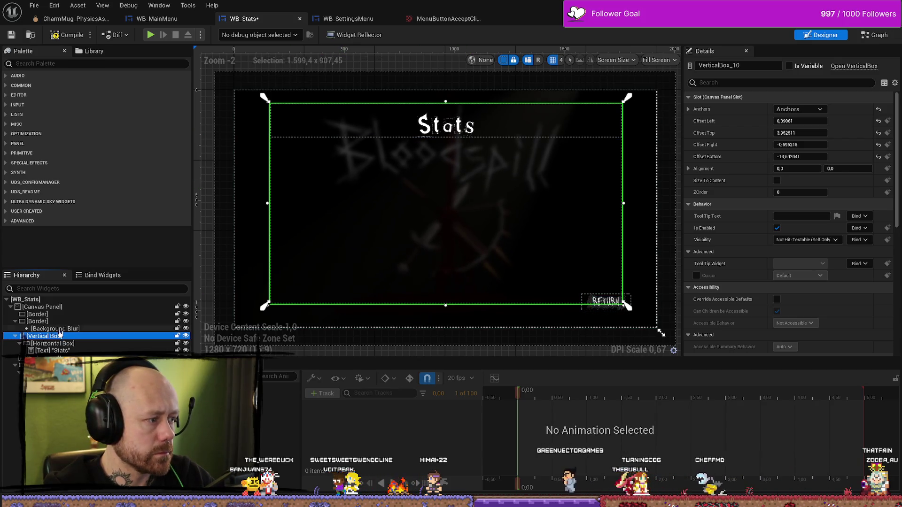
Step: Check the Borders, Background Blur and Stats title in the hierarchy
left_click(46, 322)
left_click(47, 315)
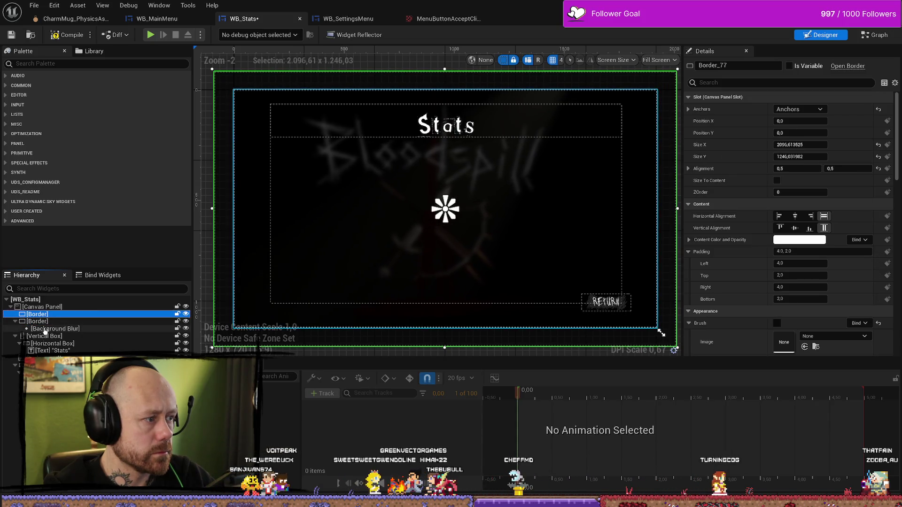
left_click(54, 329)
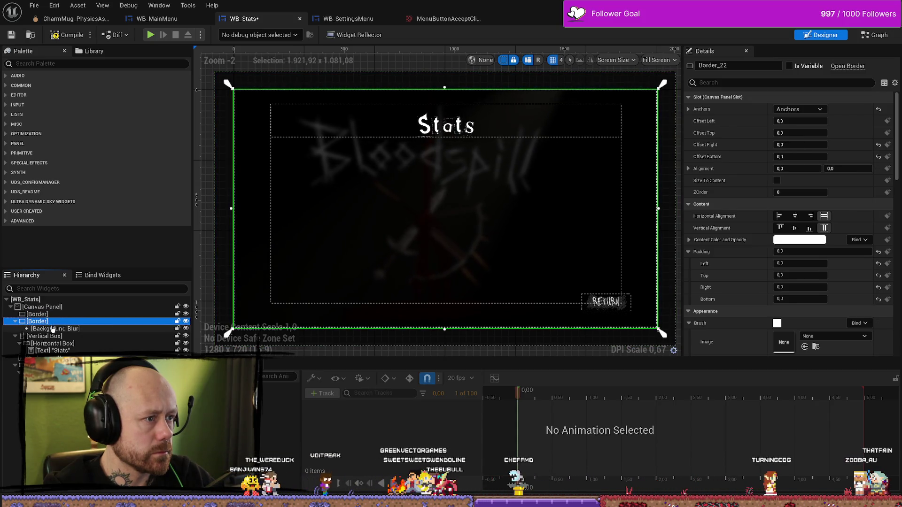
left_click(67, 351)
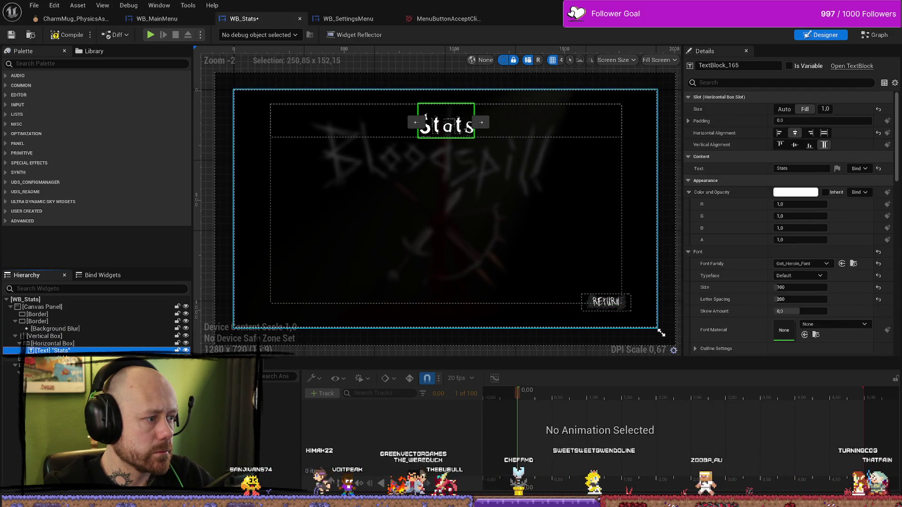
Step: Drag the StatsLine texture from the UI textures in under the Stats title
left_click(57, 358)
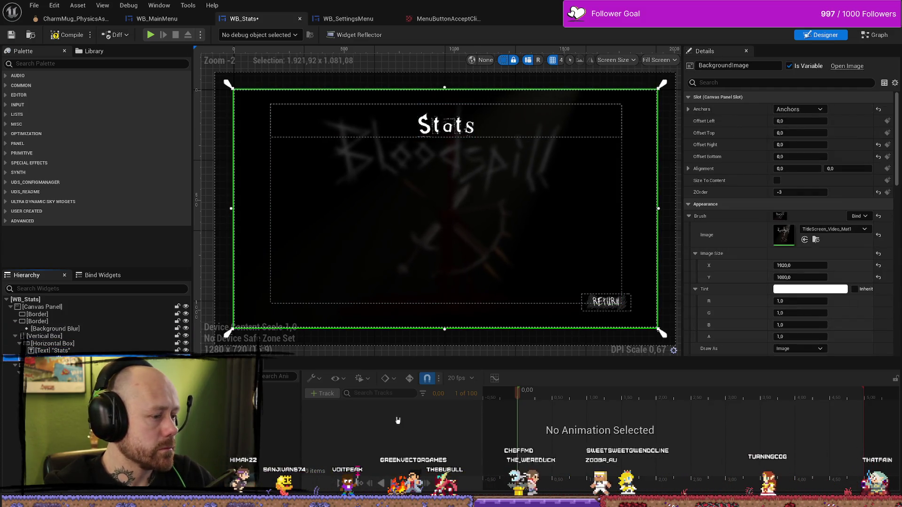
key("ctrl+space")
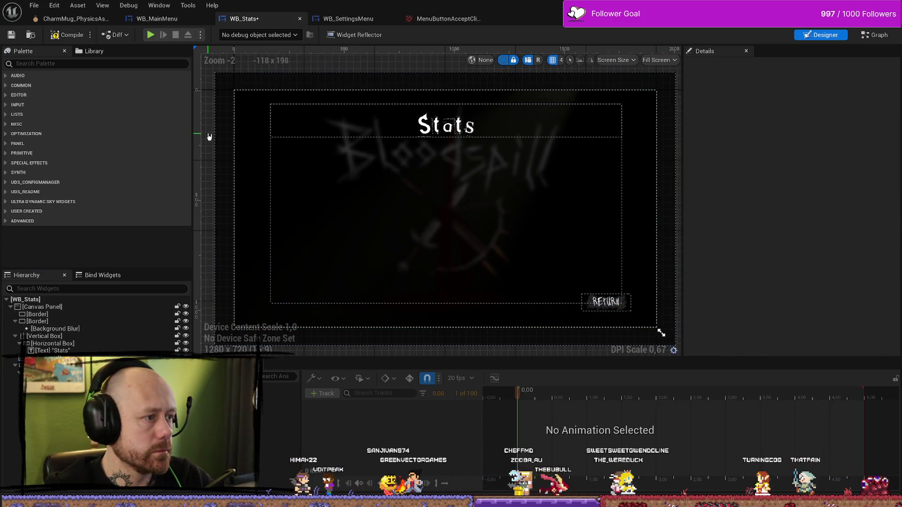
left_click(872, 376)
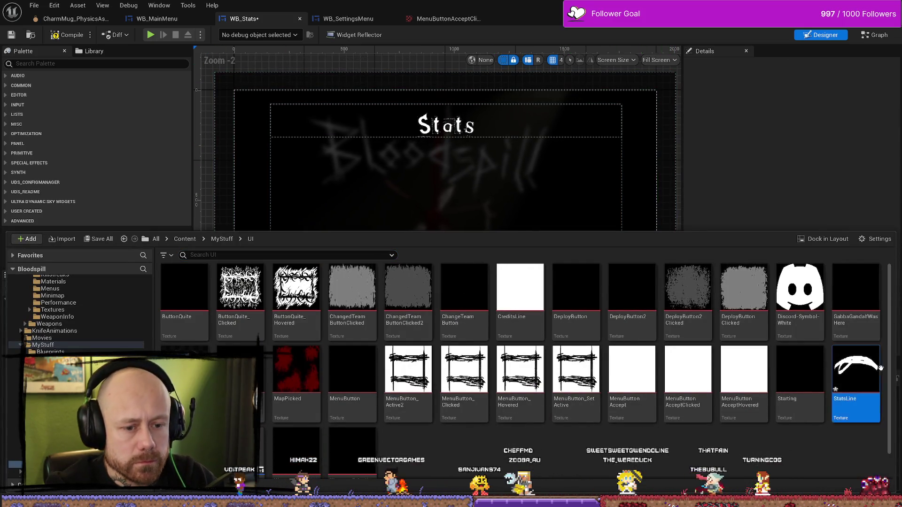
scroll(847, 394, "down", 1)
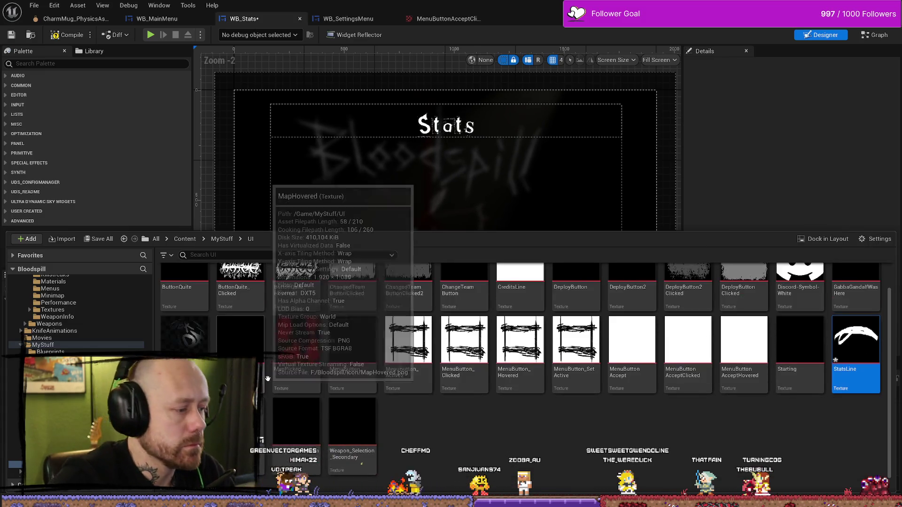
mouse_move(796, 323)
left_mouse_down()
mouse_move(418, 193)
mouse_move(409, 177)
left_mouse_up()
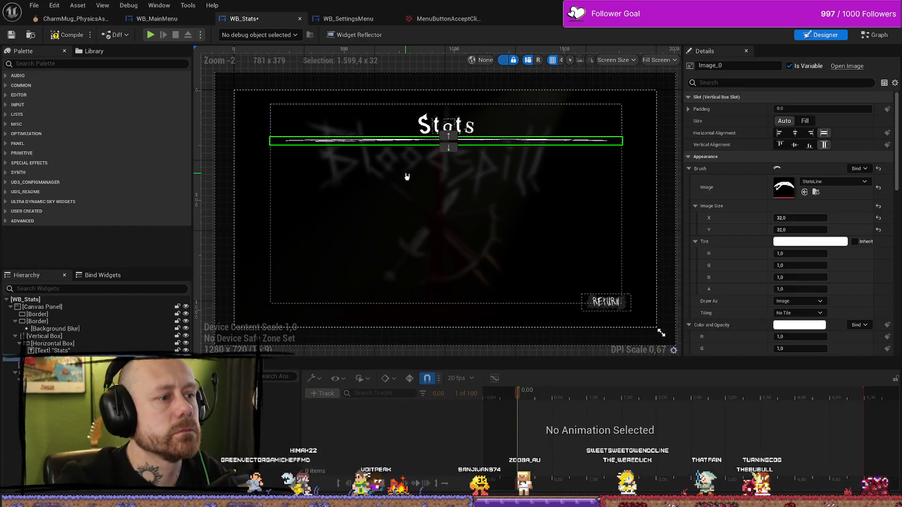
Step: Center the StatsLine image horizontally and vertically, then review its Details and undo one change
scroll(453, 144, "up", 3)
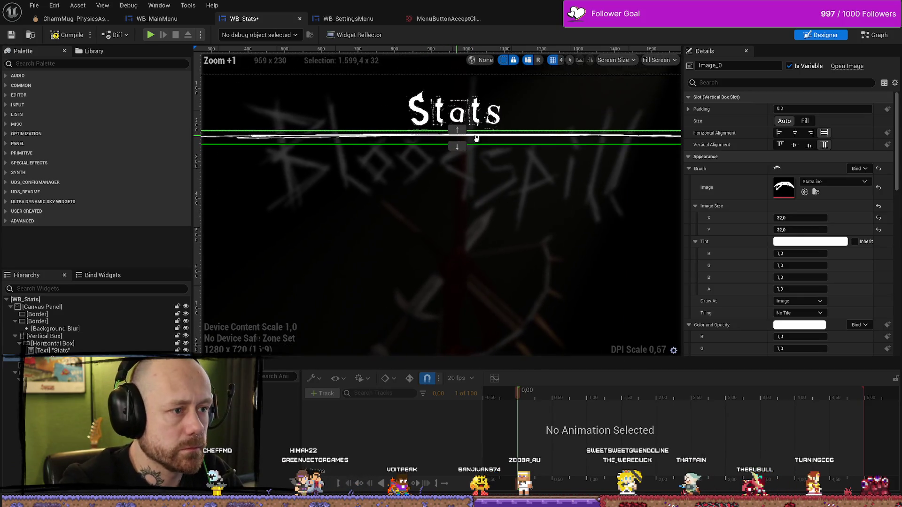
scroll(469, 141, "down", 3)
scroll(555, 121, "up", 1)
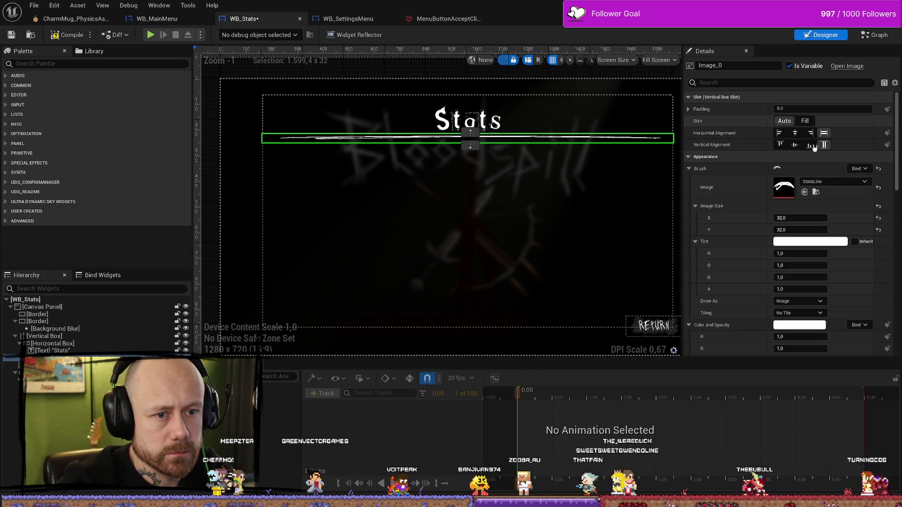
left_click(795, 133)
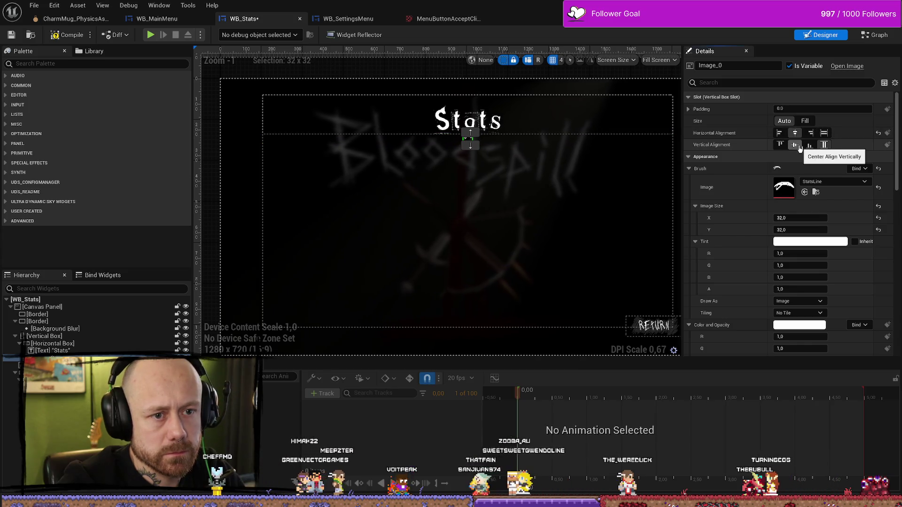
left_click(794, 145)
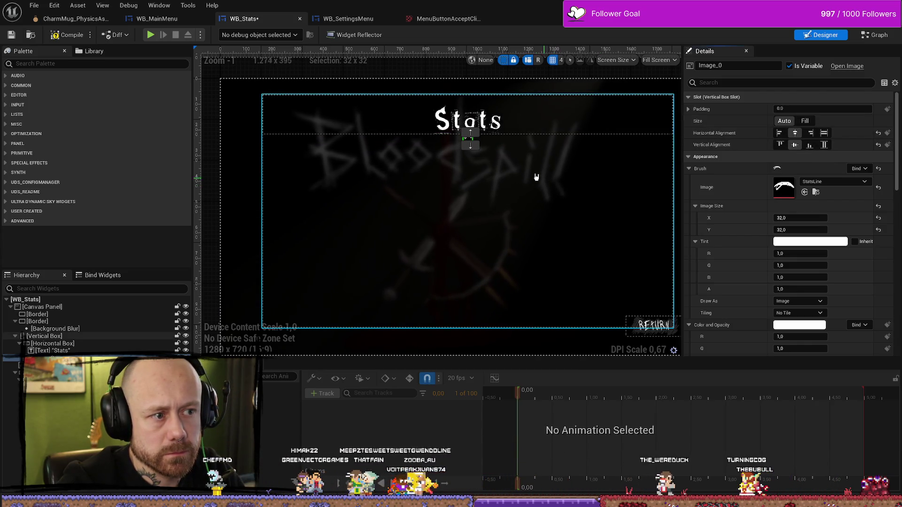
scroll(472, 137, "up", 3)
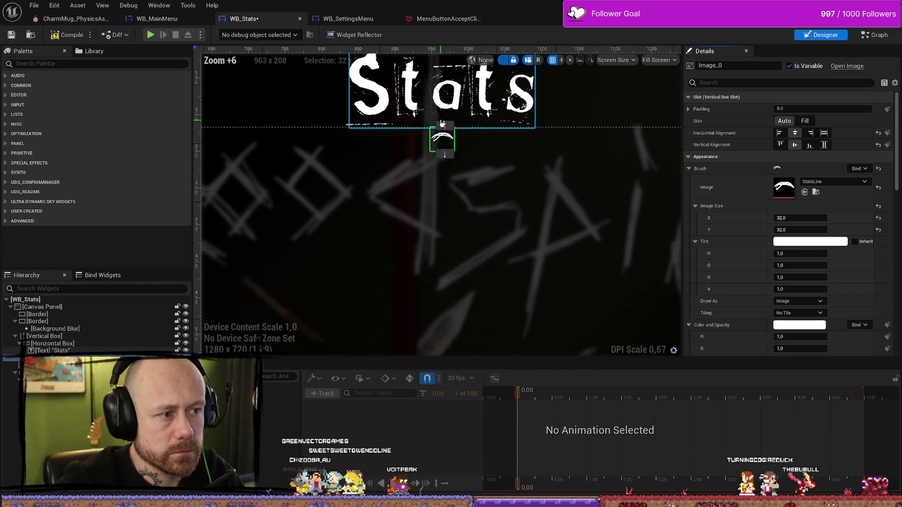
scroll(439, 140, "down", 4)
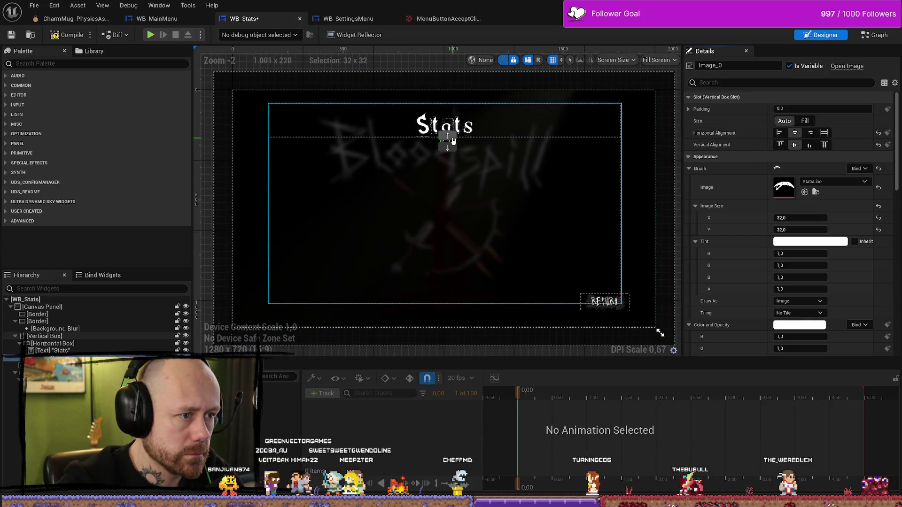
scroll(441, 137, "up", 8)
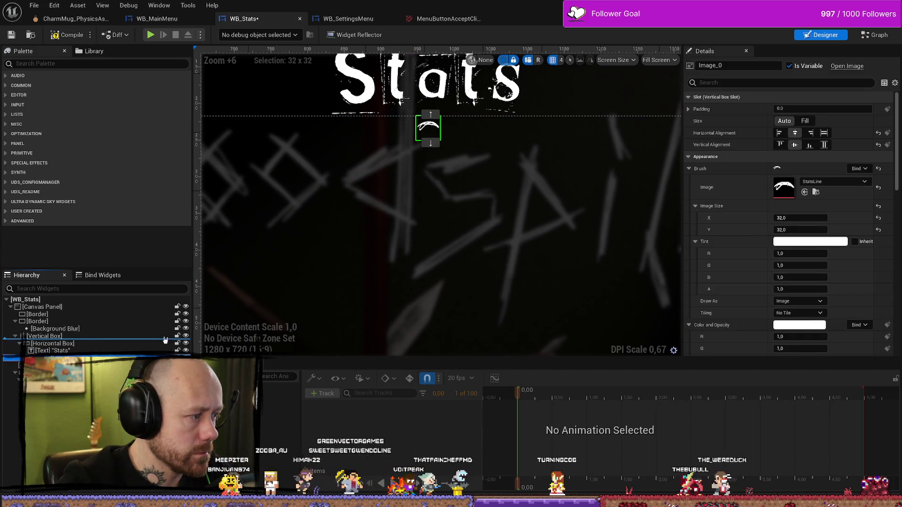
key("ctrl+z")
scroll(363, 210, "down", 5)
scroll(245, 132, "down", 2)
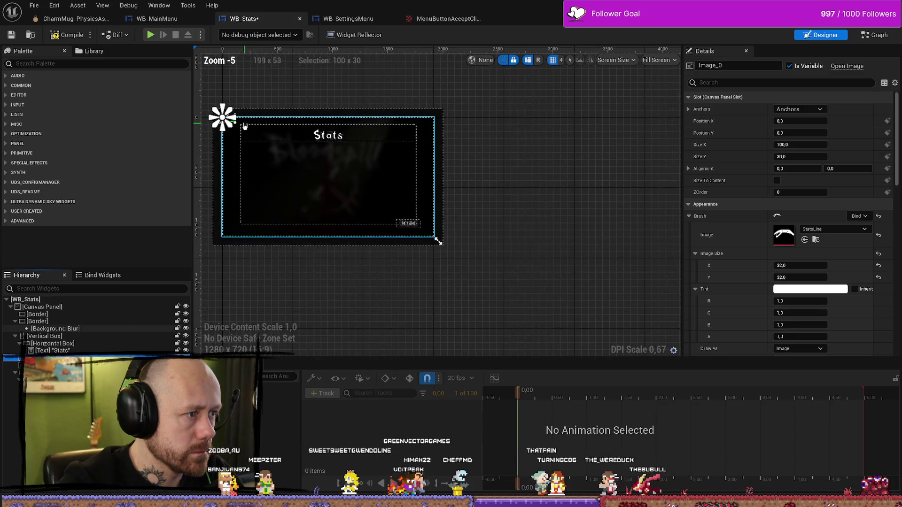
Step: Stretch the StatsLine image into a wide stroke in the vertical box below Stats
scroll(222, 113, "up", 2)
mouse_move(250, 122)
left_mouse_down()
mouse_move(332, 145)
mouse_move(517, 149)
left_mouse_up()
mouse_move(403, 122)
left_mouse_down()
mouse_move(435, 163)
mouse_move(431, 155)
left_mouse_up()
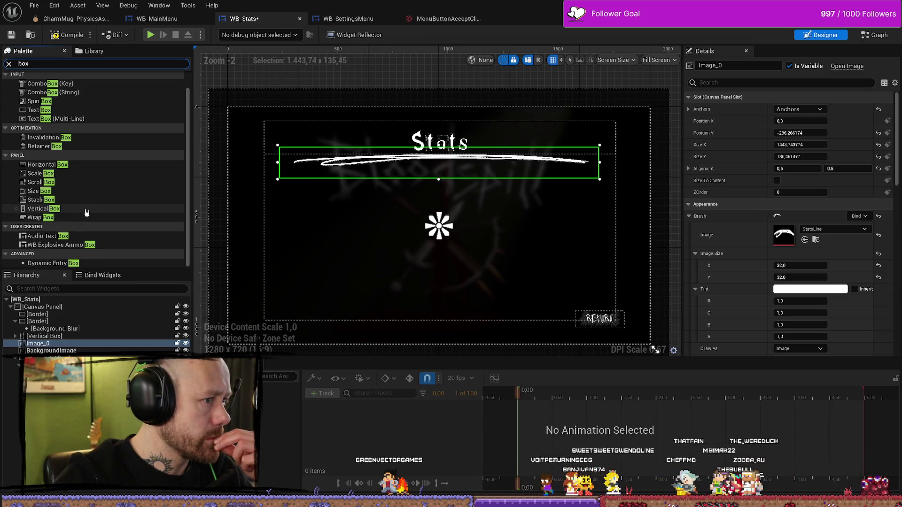
Step: Add a Horizontal Box into the vertical box under the line
left_click(18, 335)
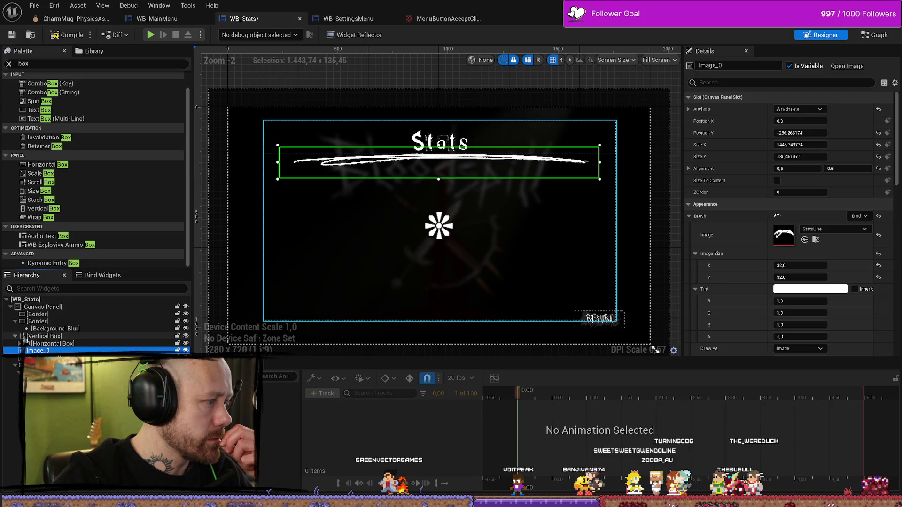
left_click(51, 344)
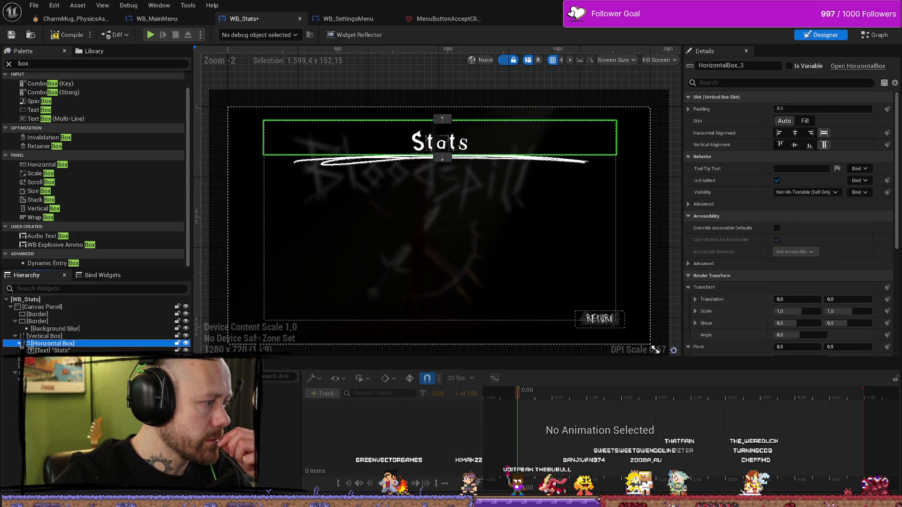
left_click(54, 337)
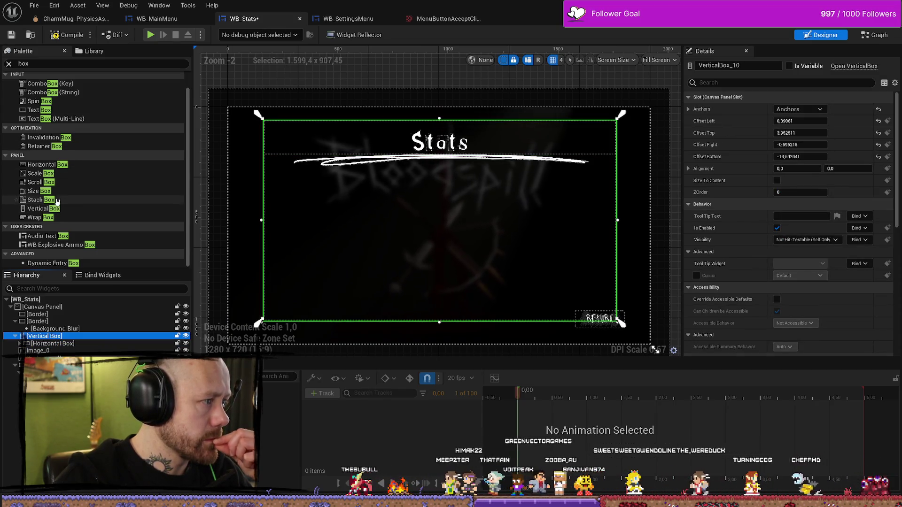
left_click_drag(56, 165, 64, 188)
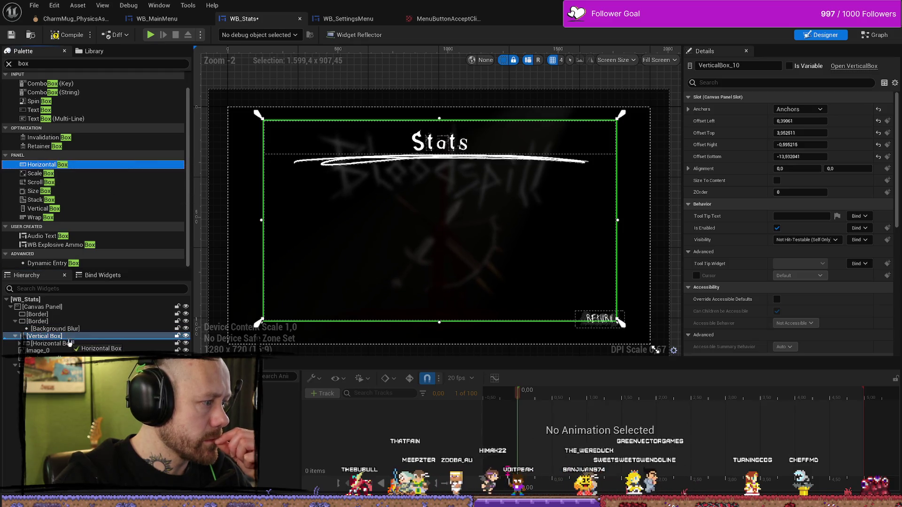
left_click_drag(439, 155, 442, 155)
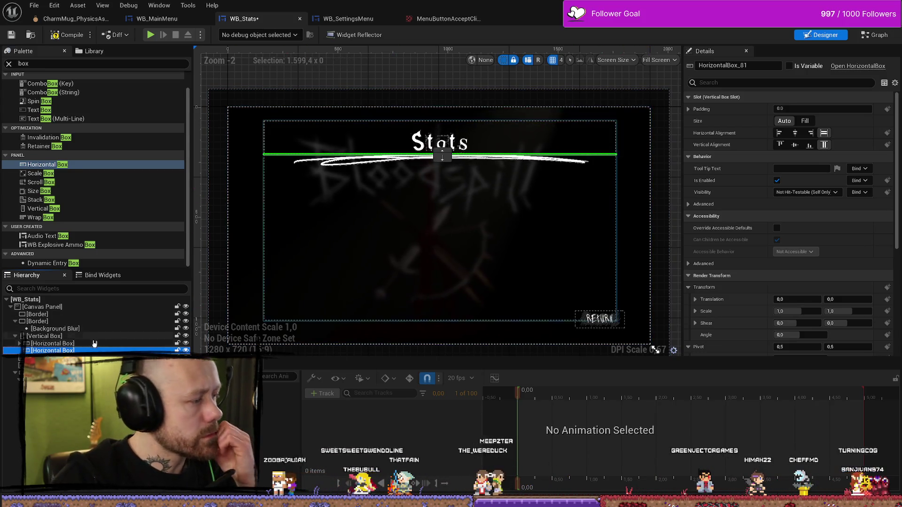
Step: Add a Spacer to the vertical box, then switch to WB_MainMenu
left_click(70, 61)
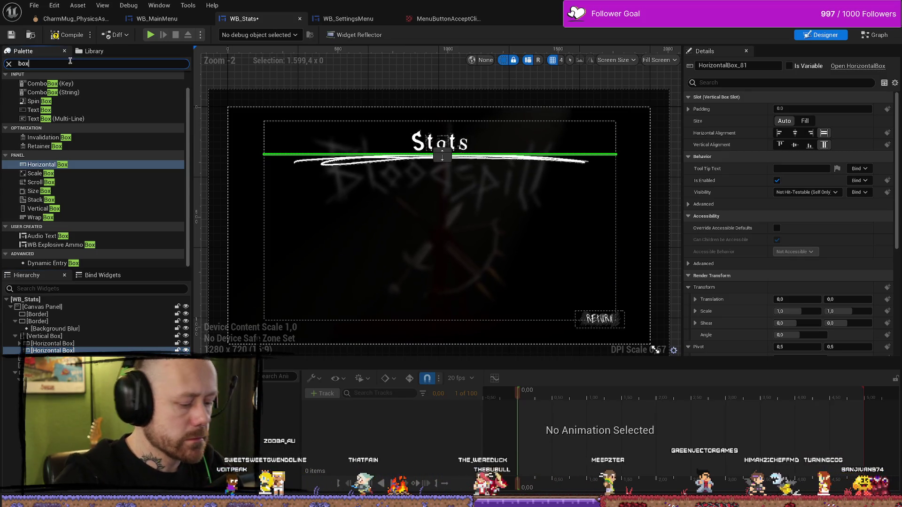
type("Spacv")
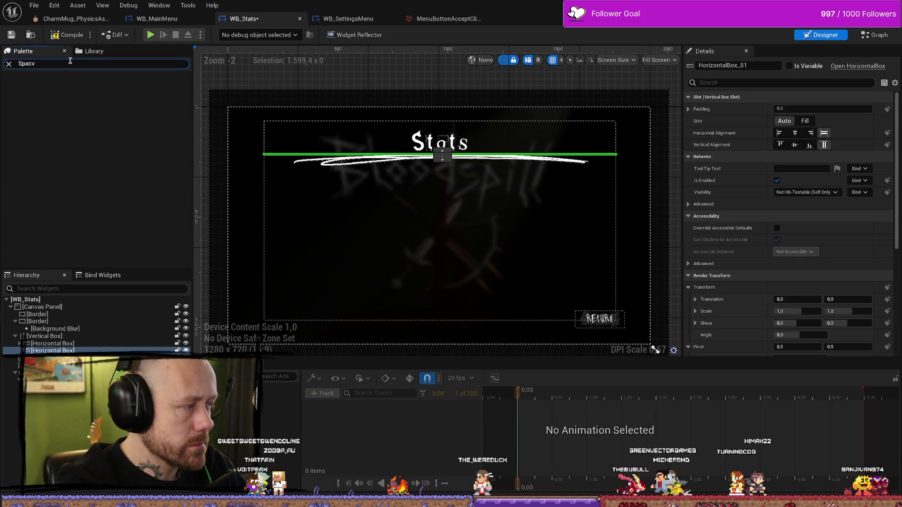
key("BackSpace")
type("er")
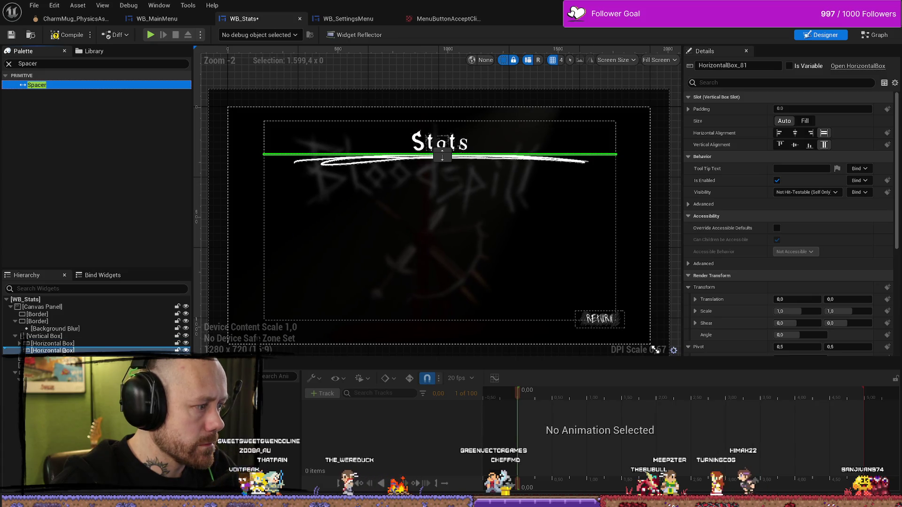
left_click_drag(64, 352, 64, 352)
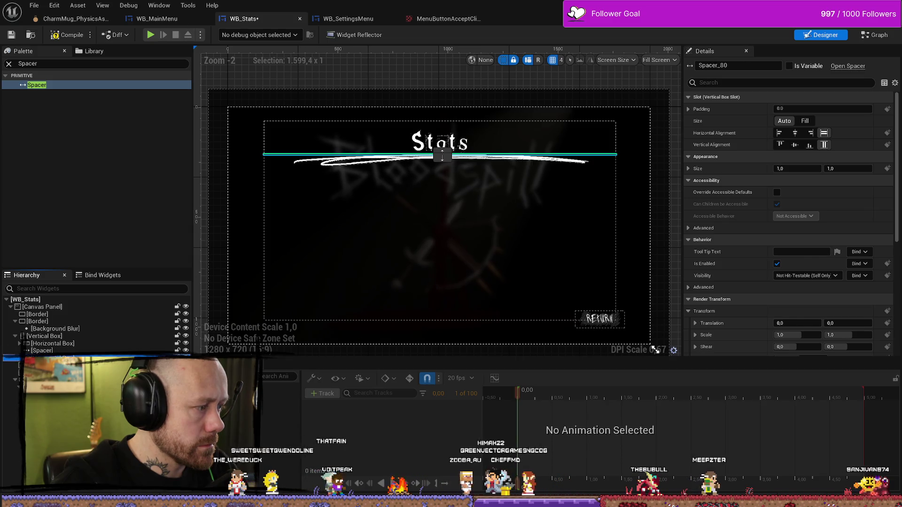
left_click(348, 18)
left_click(157, 18)
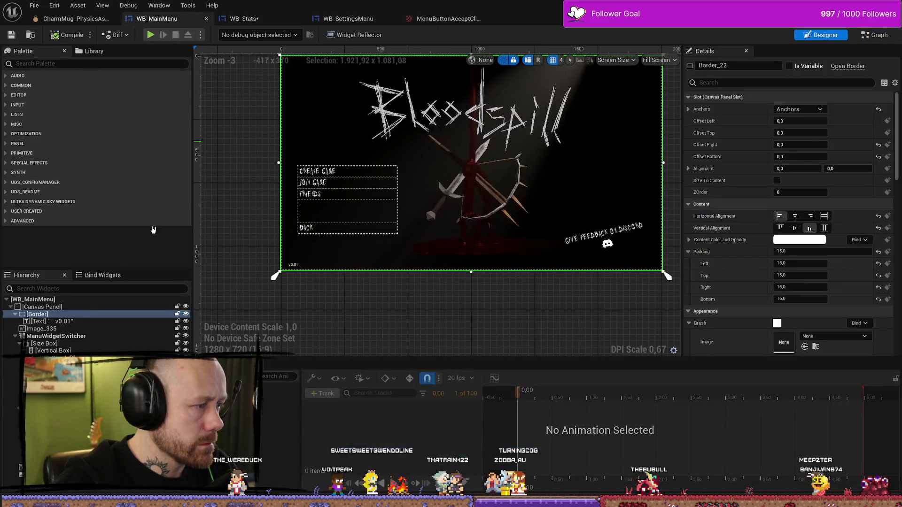
Step: Inspect the Create Game and Friends buttons in WB_MainMenu, then go back to WB_Stats
left_click(338, 173)
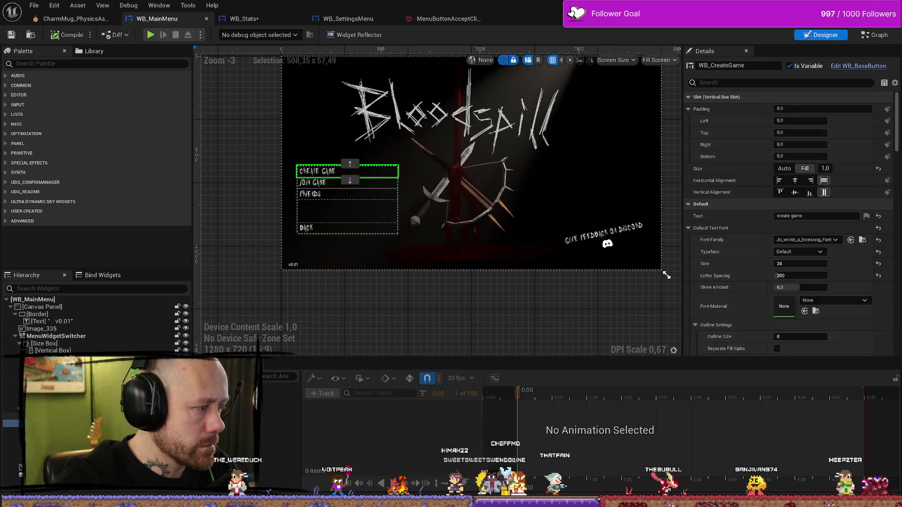
left_click(310, 194)
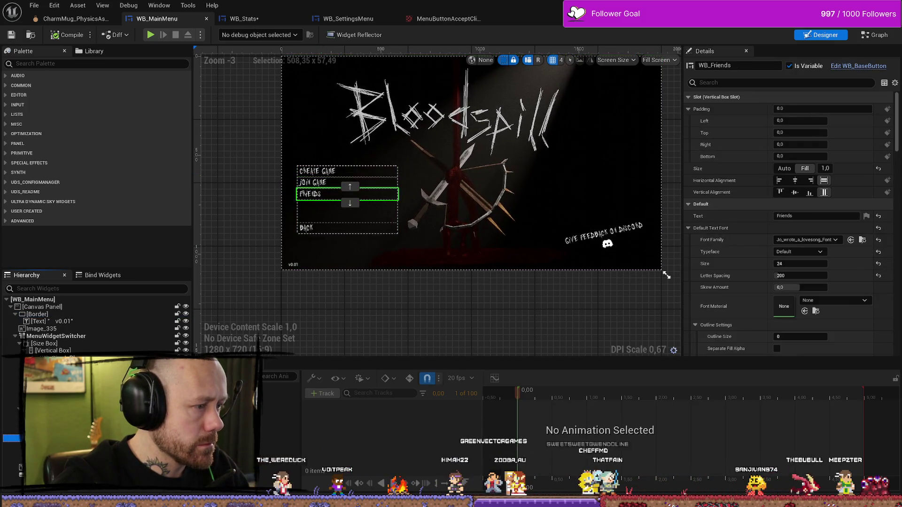
left_click(317, 171)
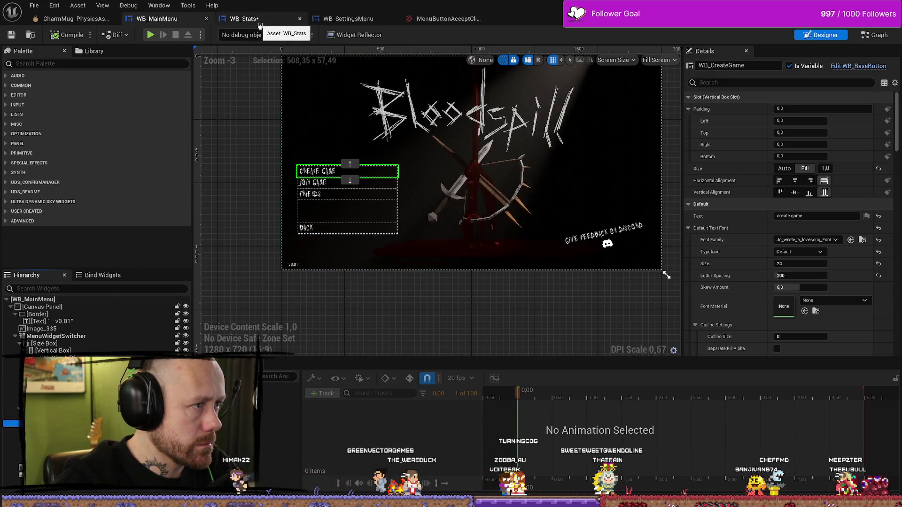
left_click(340, 20)
left_click(160, 20)
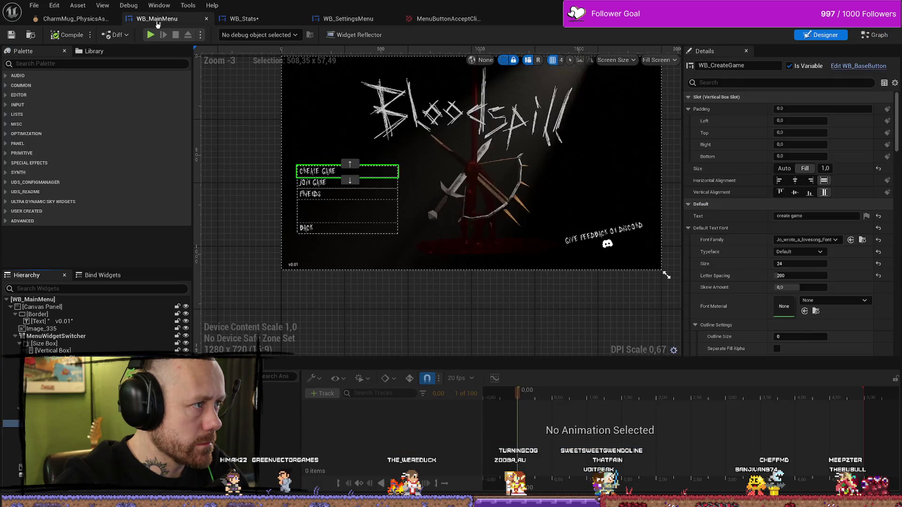
left_click(266, 19)
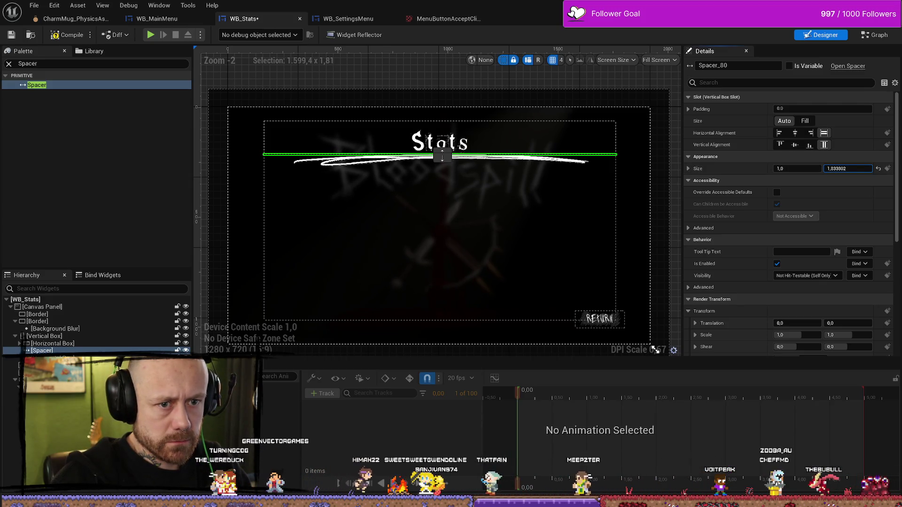
Step: Set the Spacer's Size Y to 90, then select the Horizontal Box below it
left_click(824, 145)
left_click_drag(841, 168, 871, 168)
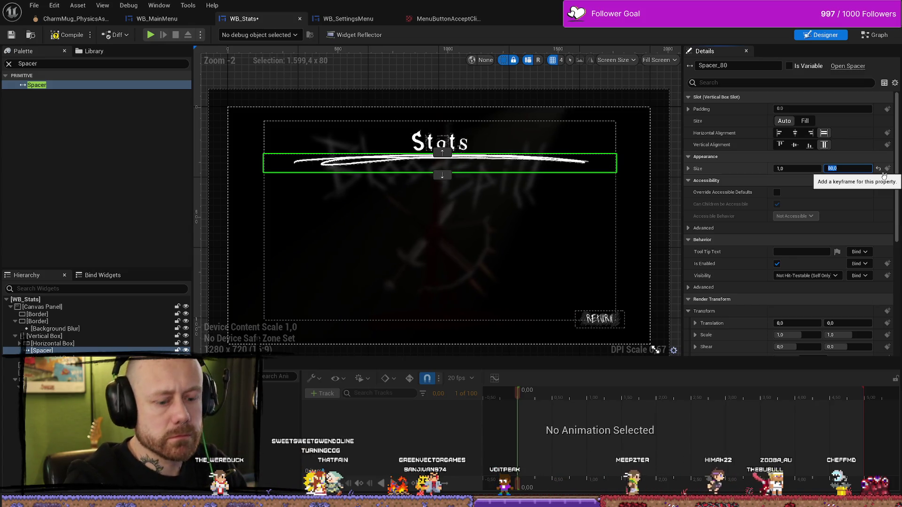
type("90")
key("Return")
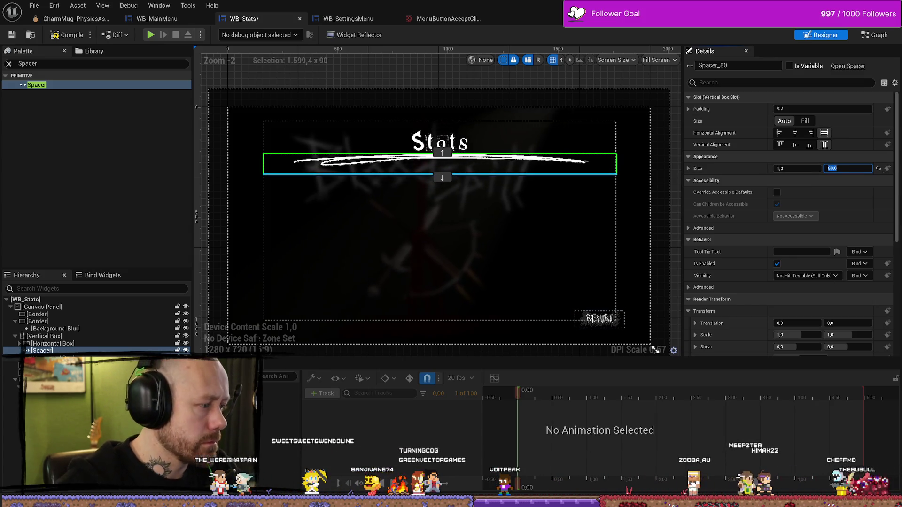
left_click(564, 282)
left_click(52, 64)
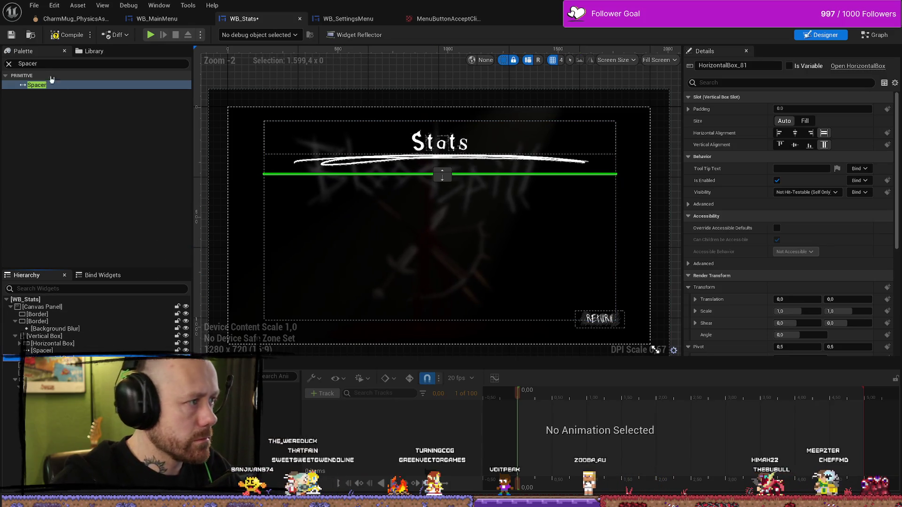
Step: Add two Text widgets side by side in the Horizontal Box and select the first one
type("text")
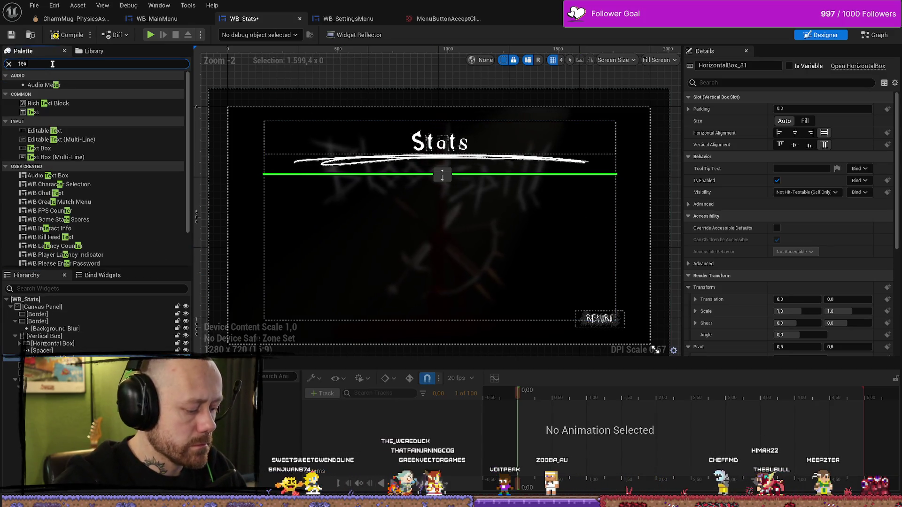
left_click(66, 94)
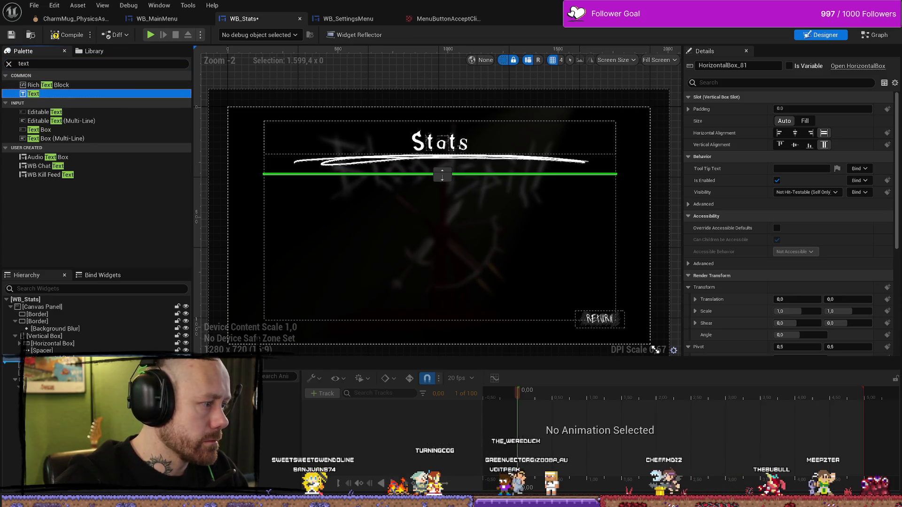
left_click_drag(66, 94, 313, 317)
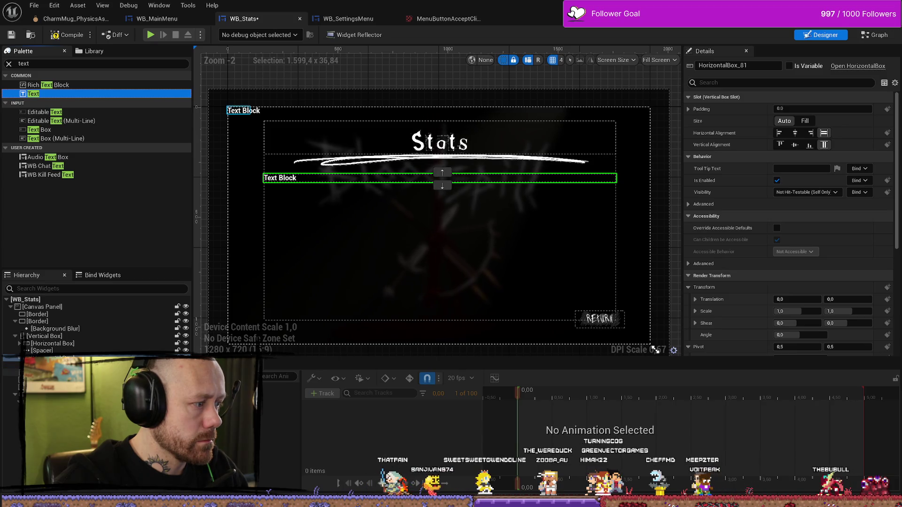
left_click_drag(310, 178, 313, 178)
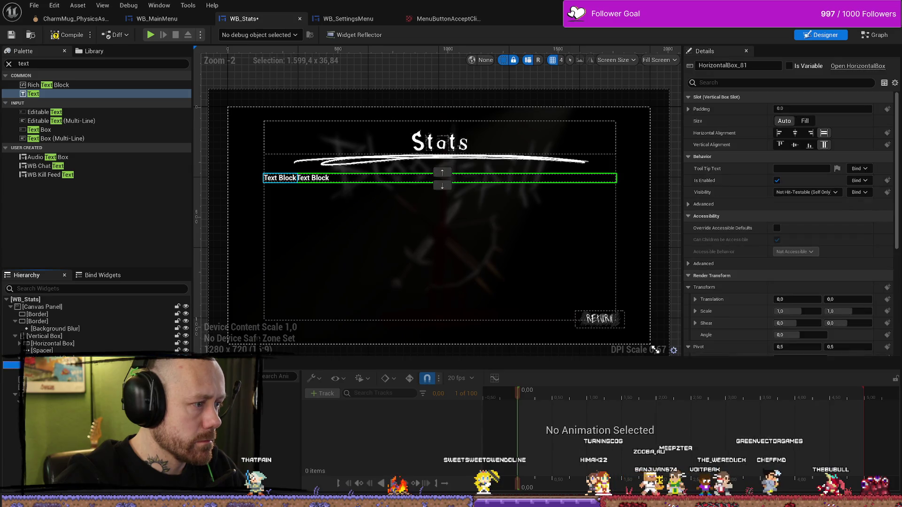
left_click(277, 178)
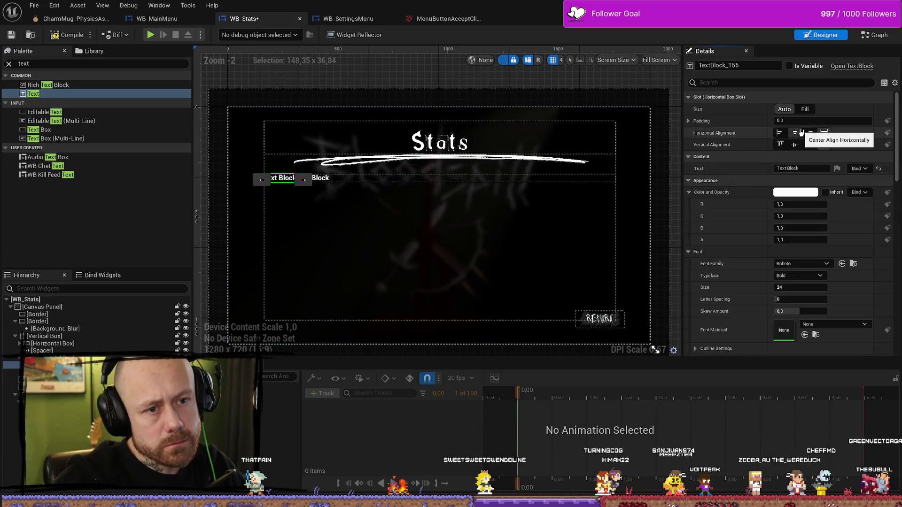